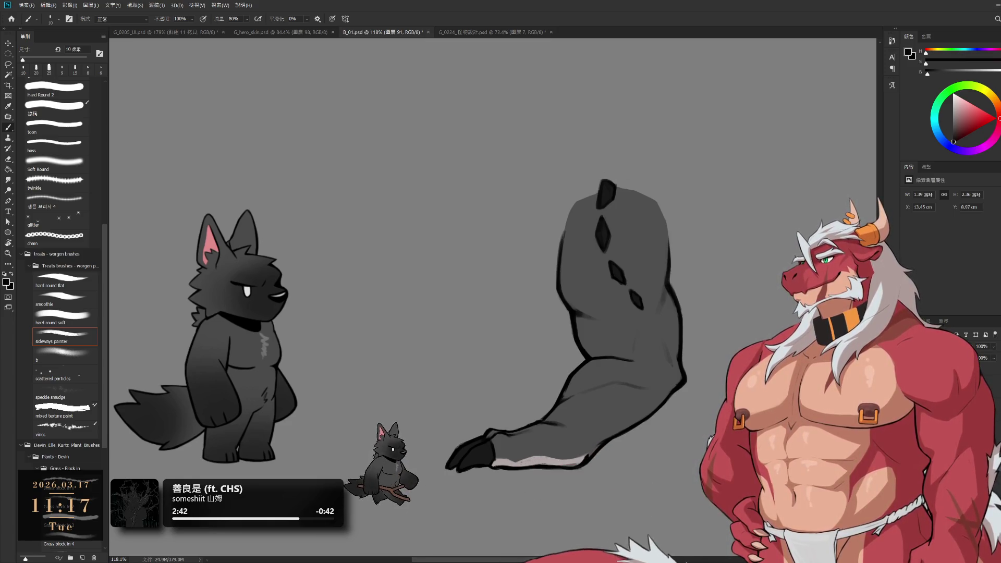
- Zoom into the clawed foot to about 240% and ready a 20 px Eraser
scroll(674, 435, up, 2)
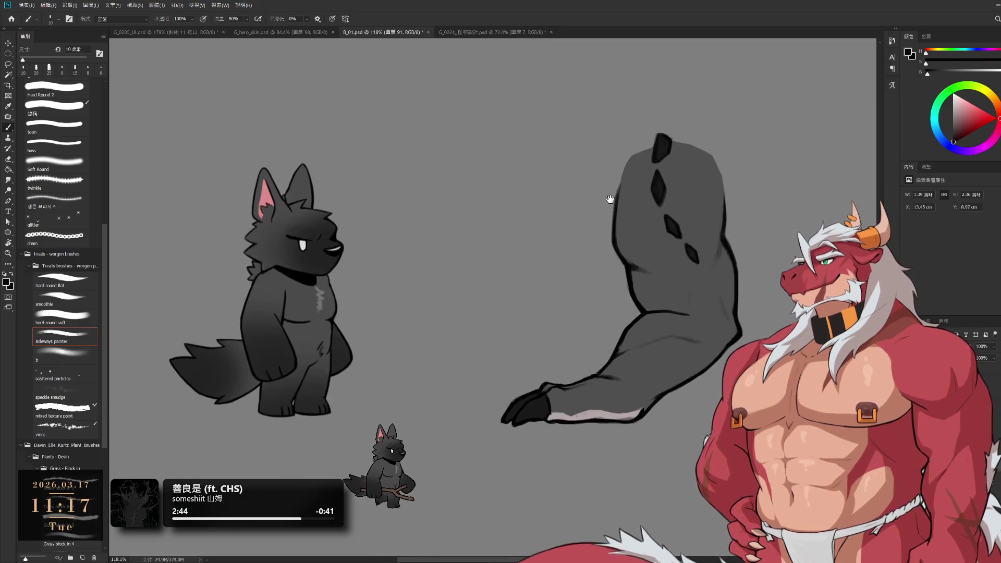
scroll(674, 435, up, 1)
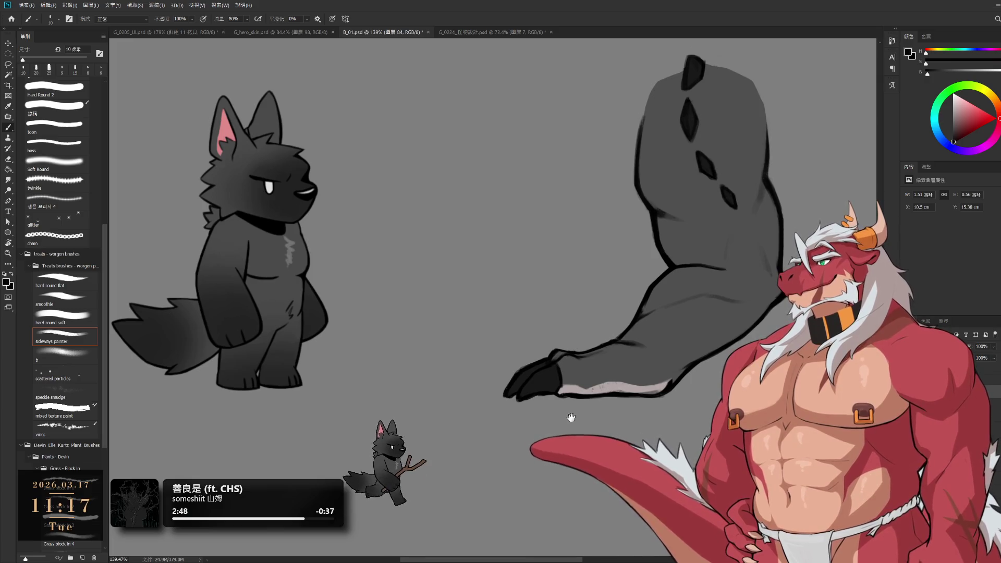
scroll(686, 394, up, 2)
scroll(686, 394, up, 1)
key(e)
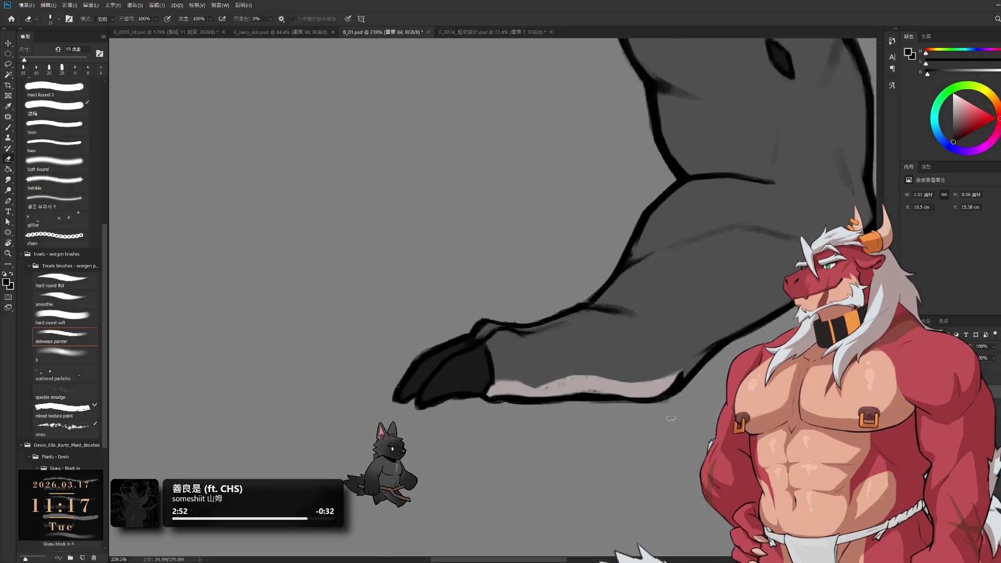
key(bracketright)
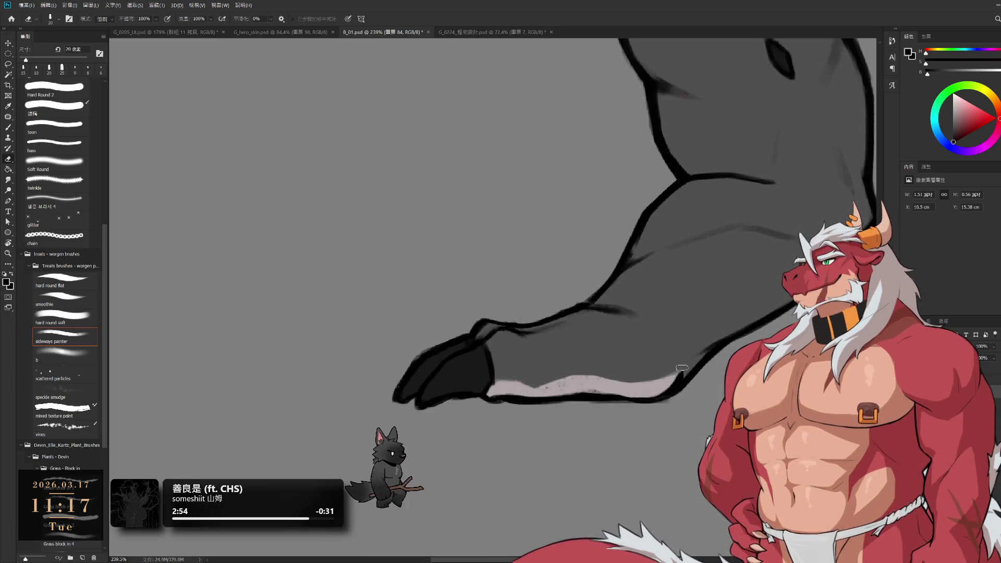
key(b)
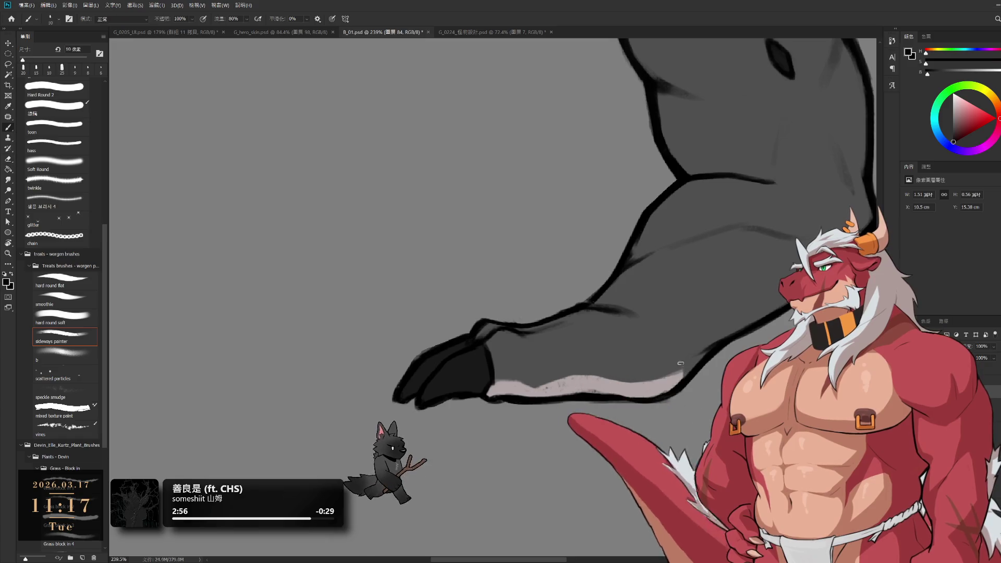
key(e)
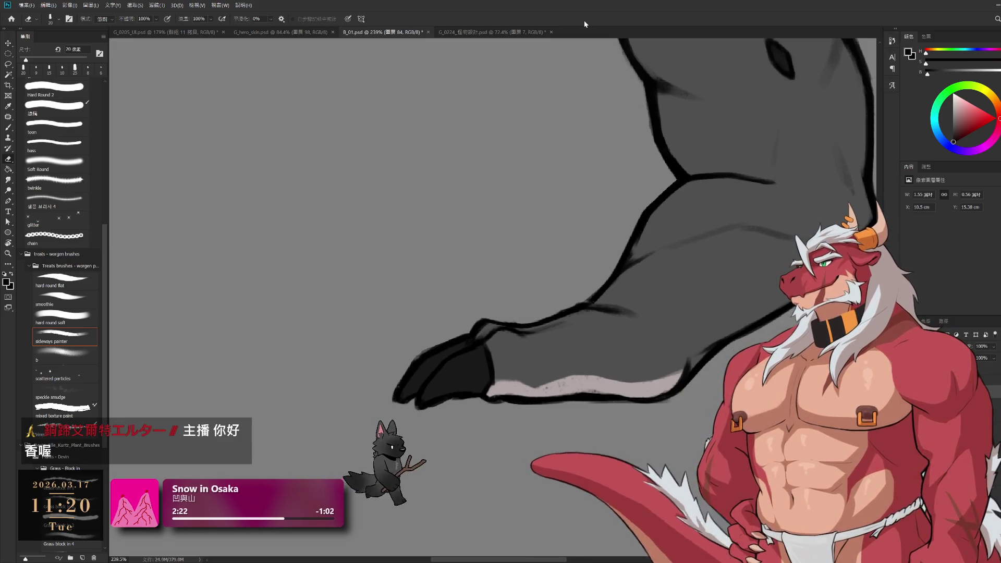
scroll(567, 293, down, 6)
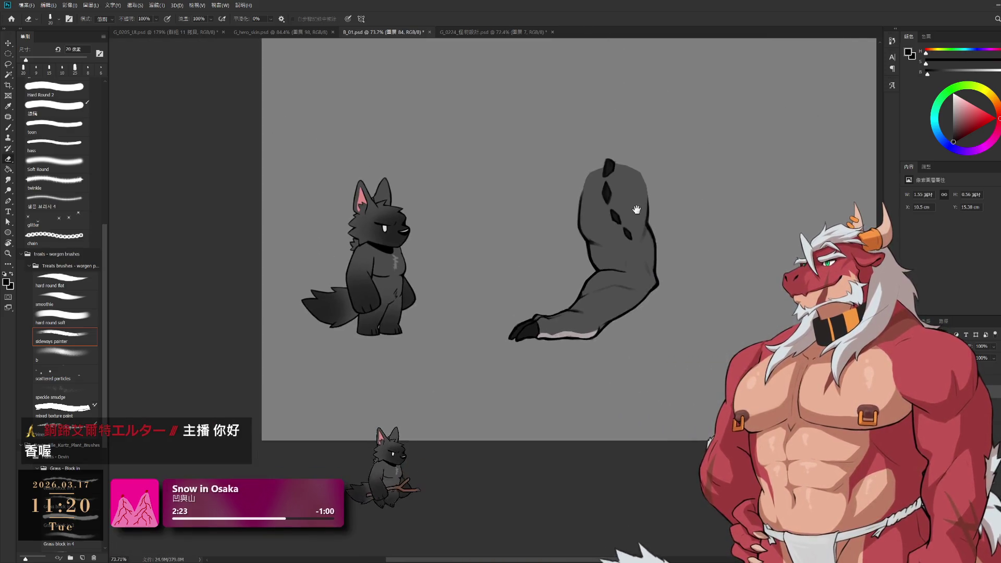
- Zoom out, redo the creature's head and full body, and pan the whole creature into view
scroll(636, 210, up, 2)
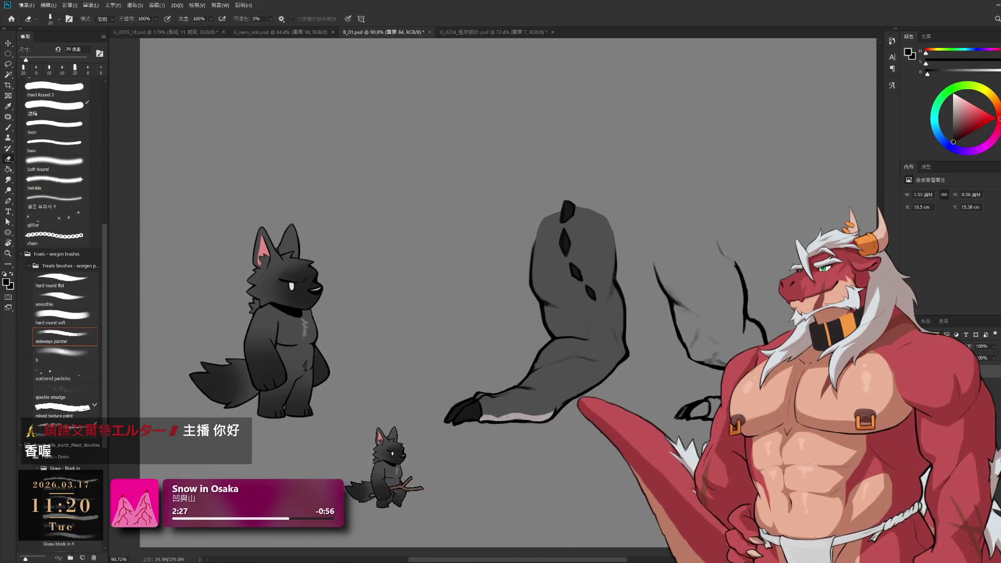
key(ctrl+z)
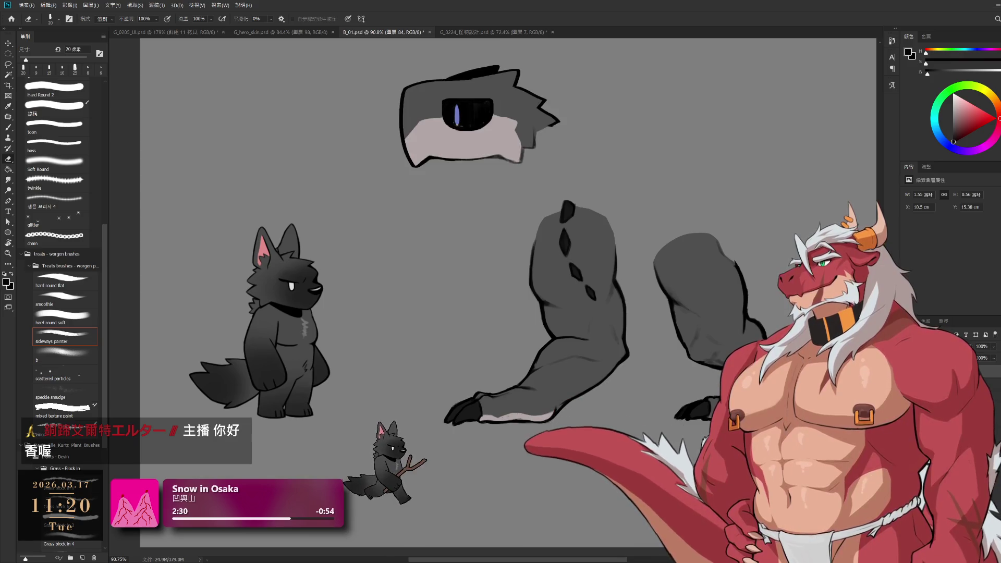
key(ctrl+z)
key(ctrl+z)
key(ctrl+z)
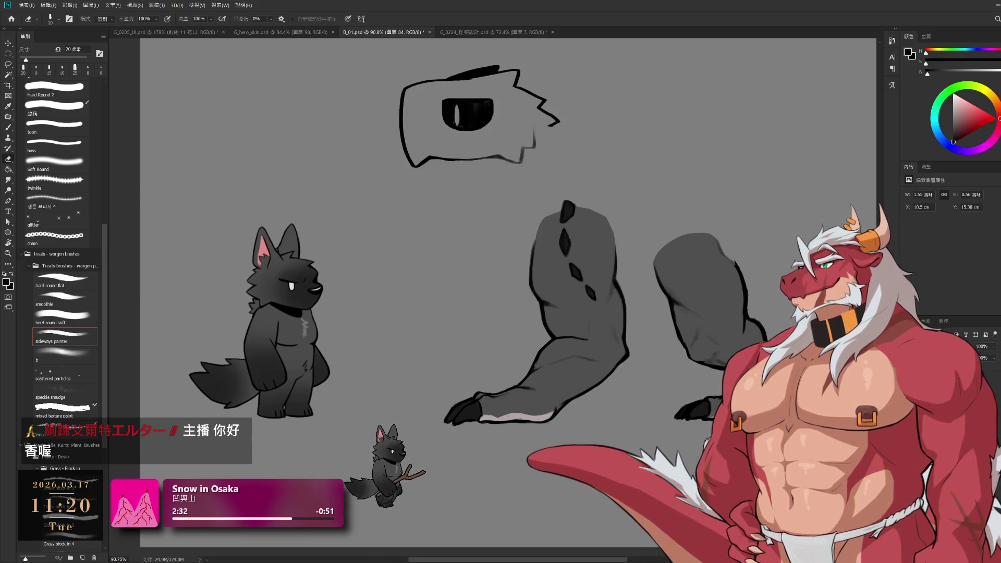
mouse_move(667, 369)
mouse_down()
mouse_move(613, 402)
mouse_move(646, 454)
mouse_move(615, 448)
mouse_move(666, 395)
mouse_up()
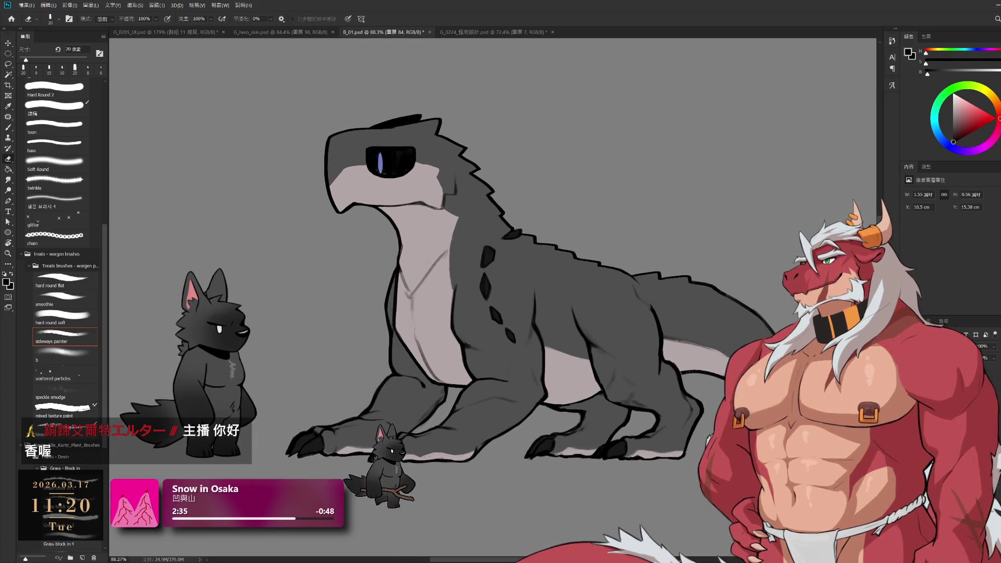
key(ctrl+g)
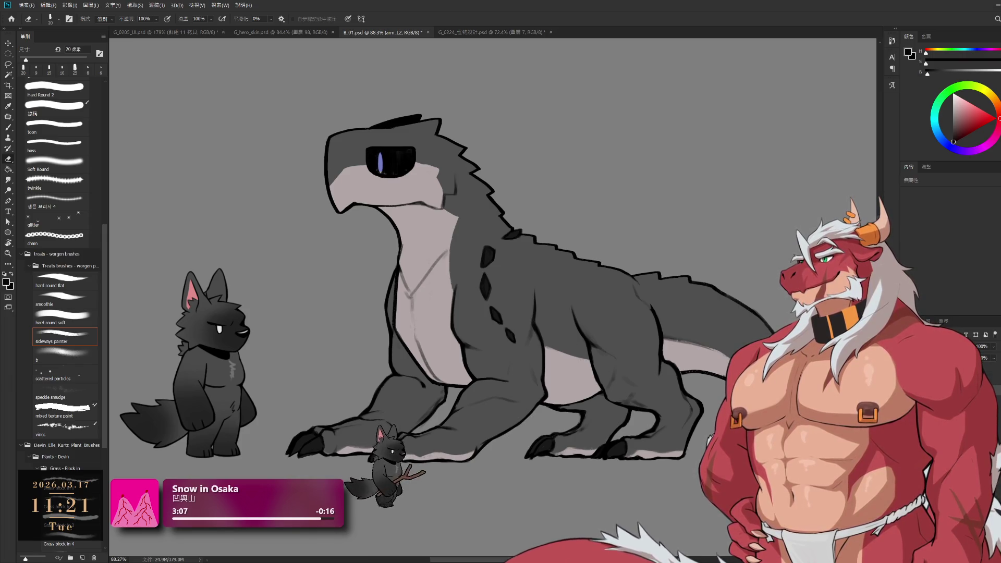
- Switch to the other layer group and undo the dark diamond spots and shading strokes
key(ctrl+g)
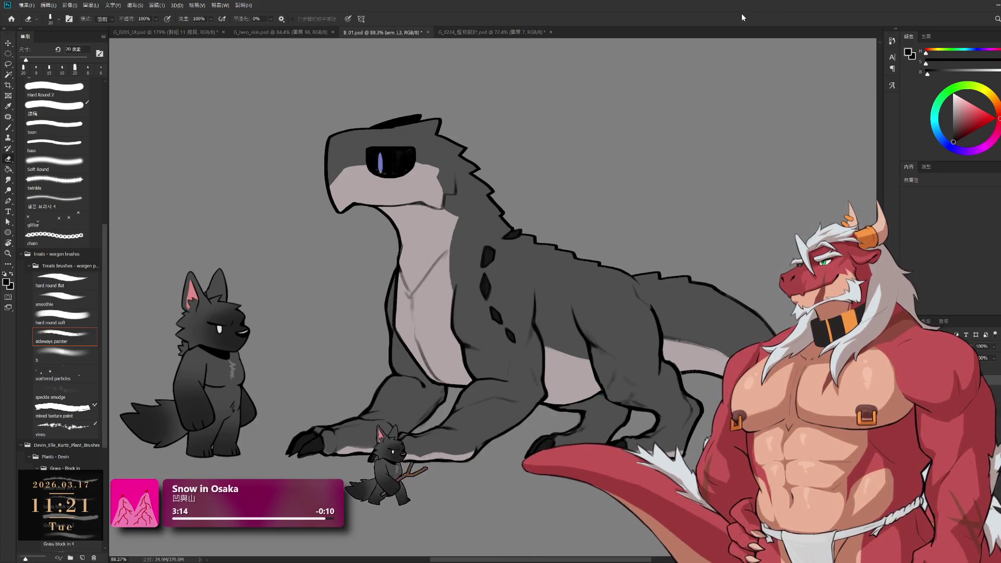
drag(471, 246, 500, 250)
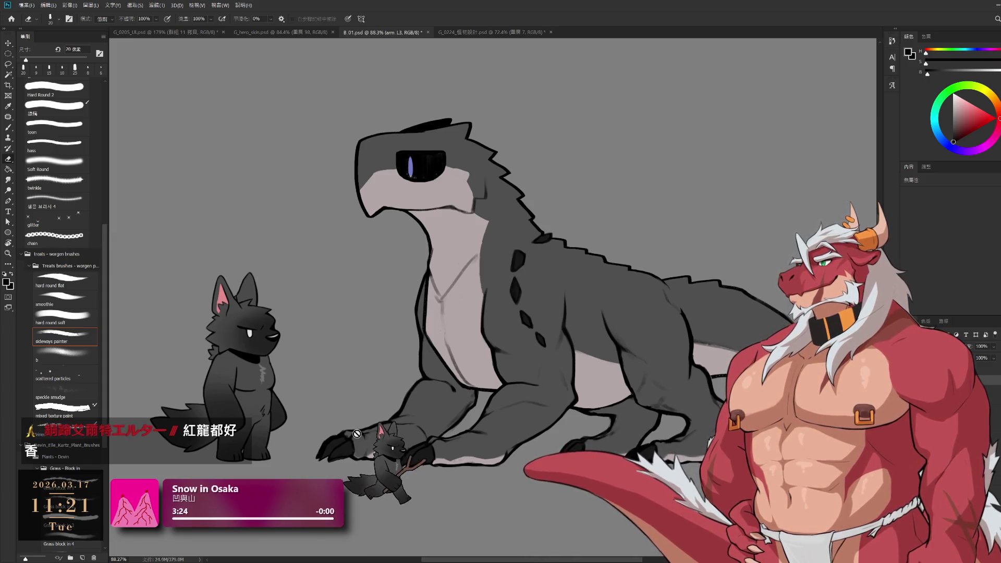
scroll(289, 384, down, 2)
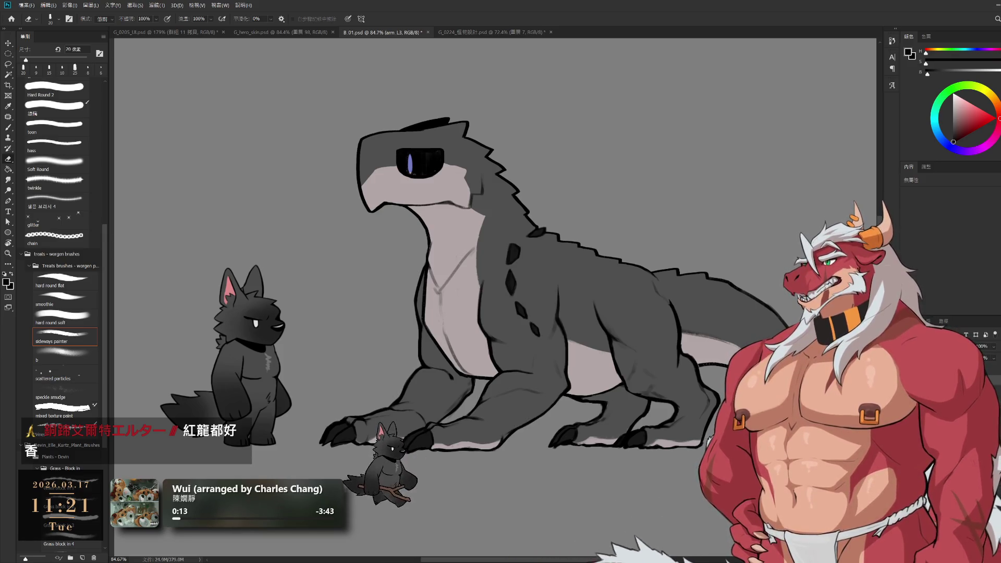
key(ctrl+z)
key(ctrl+z)
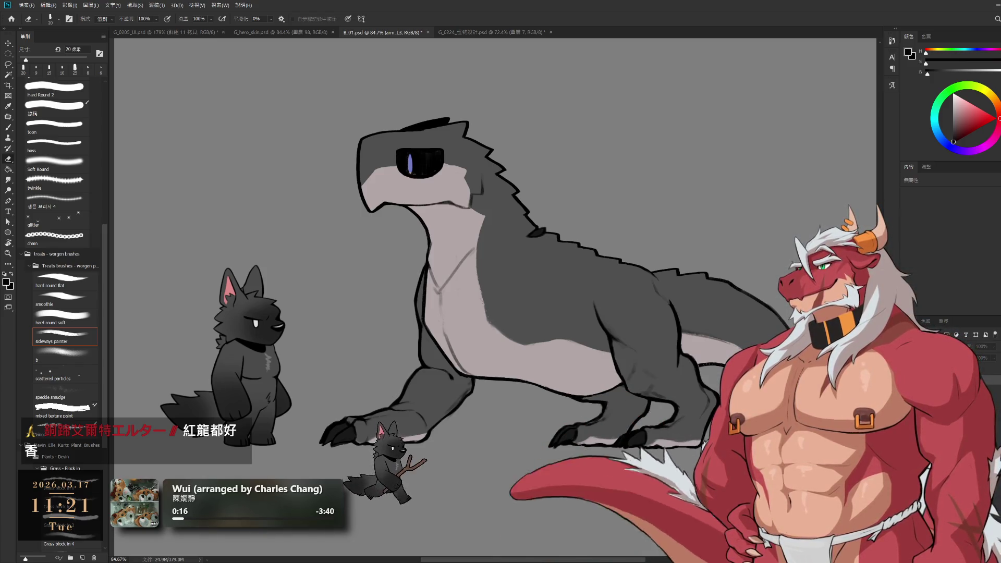
- Hide the creature group and clean the outline inside the upper grey leg, merging it back
key(ctrl+z)
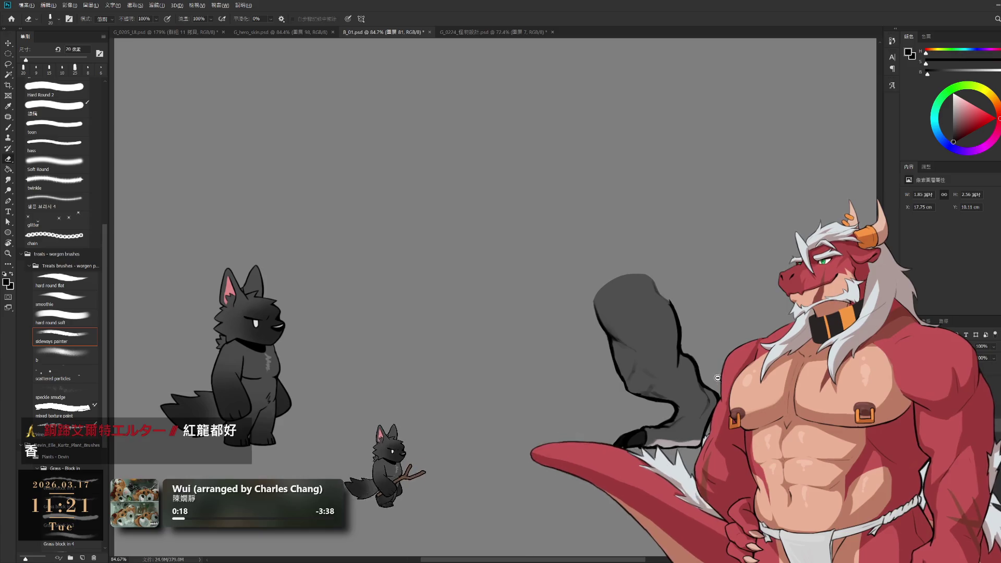
scroll(599, 339, up, 3)
key(ctrl+z)
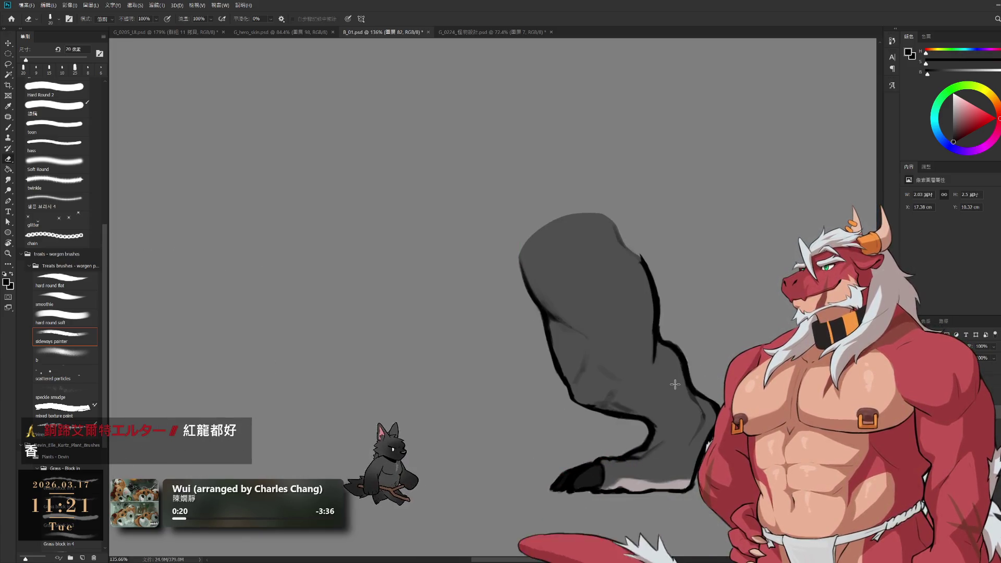
key(l)
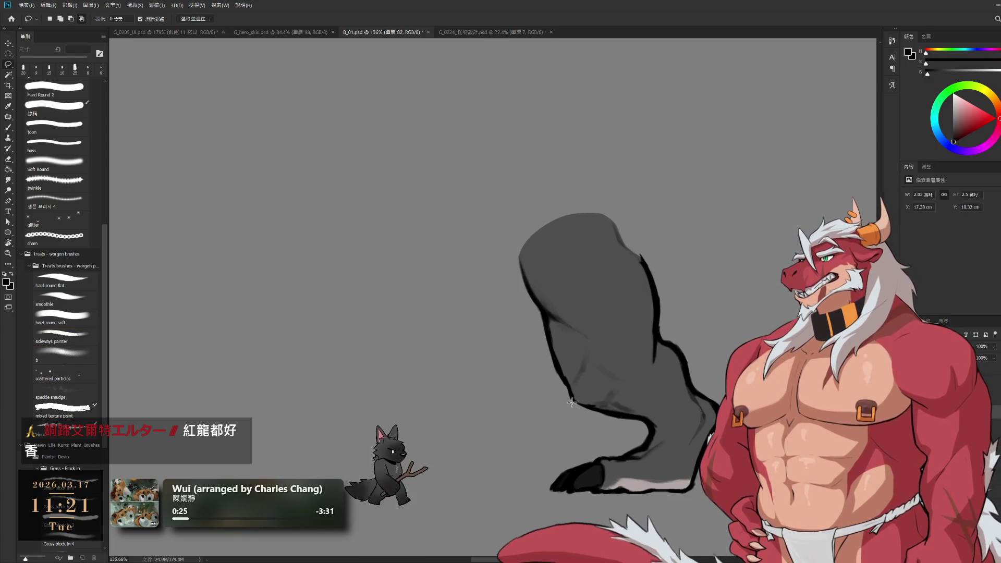
mouse_move(589, 412)
mouse_down()
mouse_move(662, 359)
mouse_move(598, 156)
mouse_move(524, 462)
mouse_up()
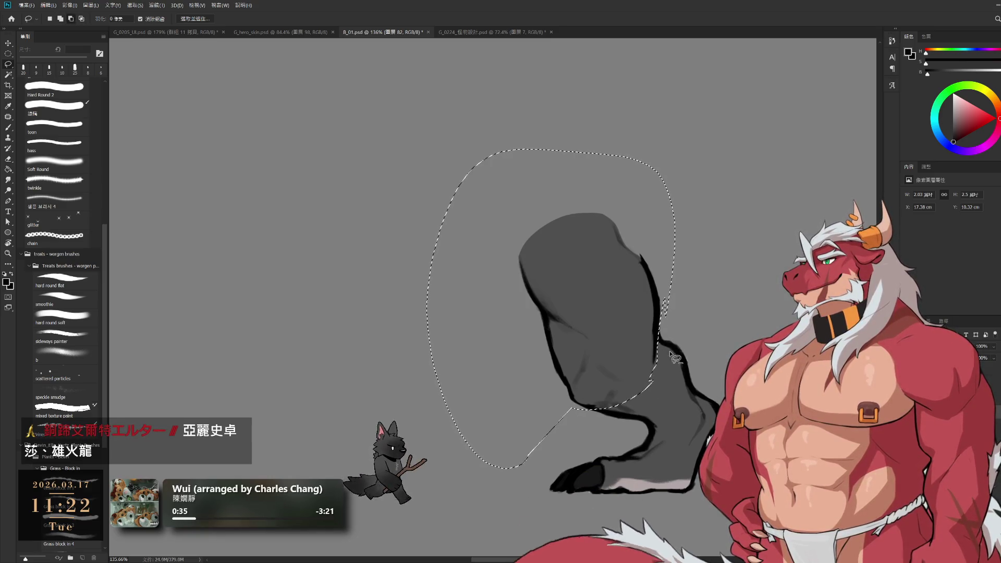
key(Delete)
key(ctrl+d)
key(ctrl+v)
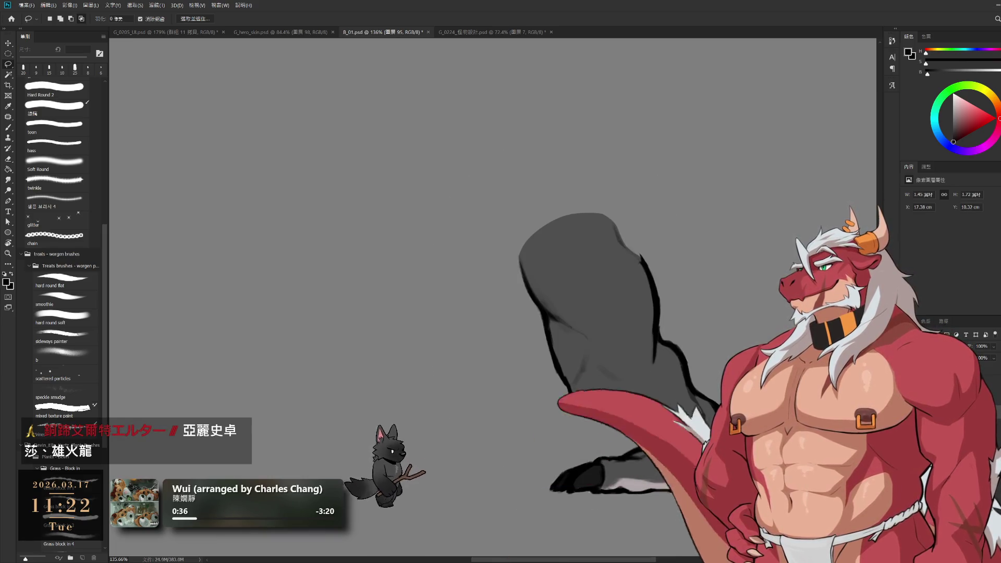
key(ctrl+e)
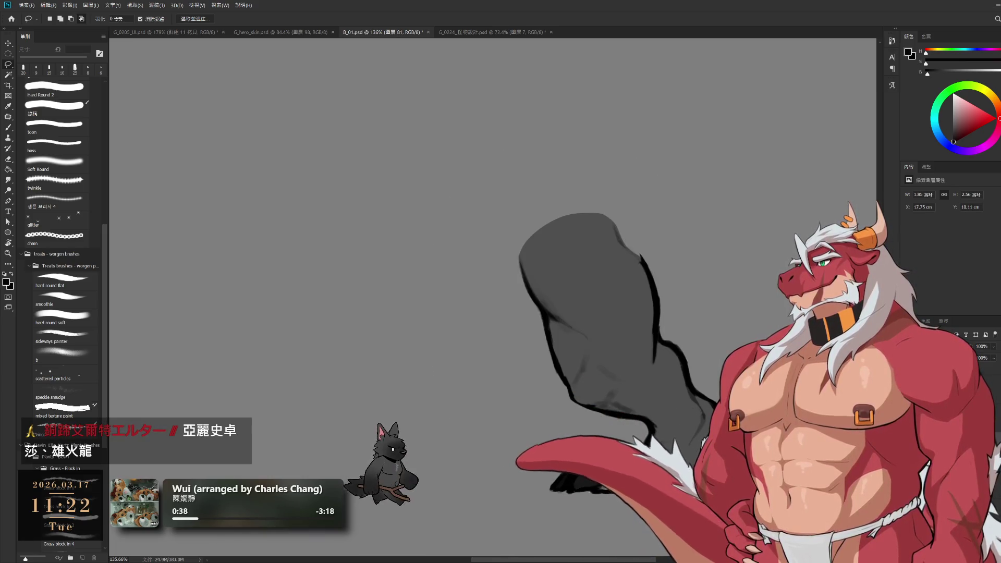
- Copy the upper thigh onto a new layer and hide the outlined lower leg and foot
mouse_move(558, 400)
mouse_down()
mouse_move(587, 412)
mouse_move(623, 406)
mouse_move(656, 366)
mouse_move(613, 152)
mouse_move(466, 208)
mouse_move(452, 326)
mouse_up()
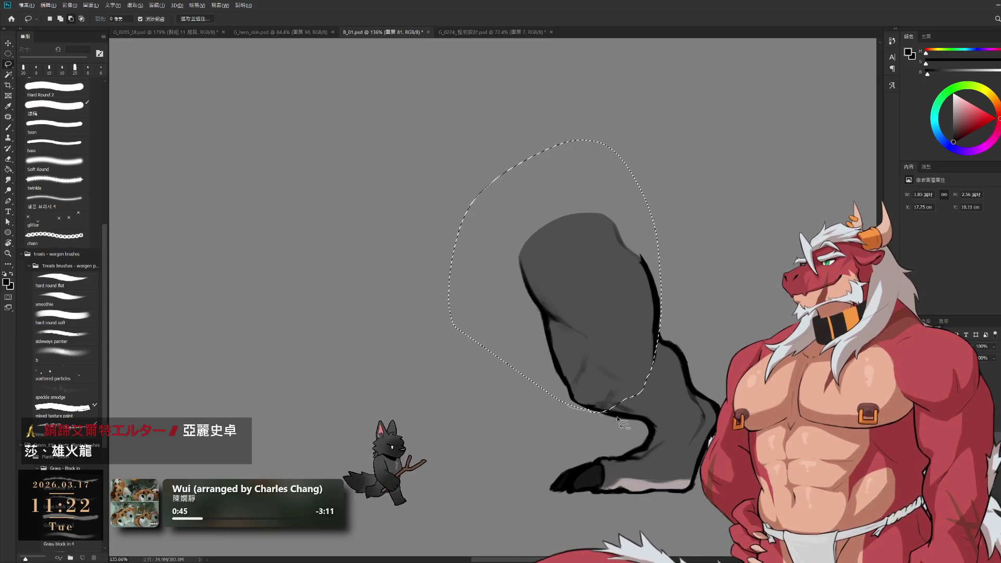
key(ctrl+j)
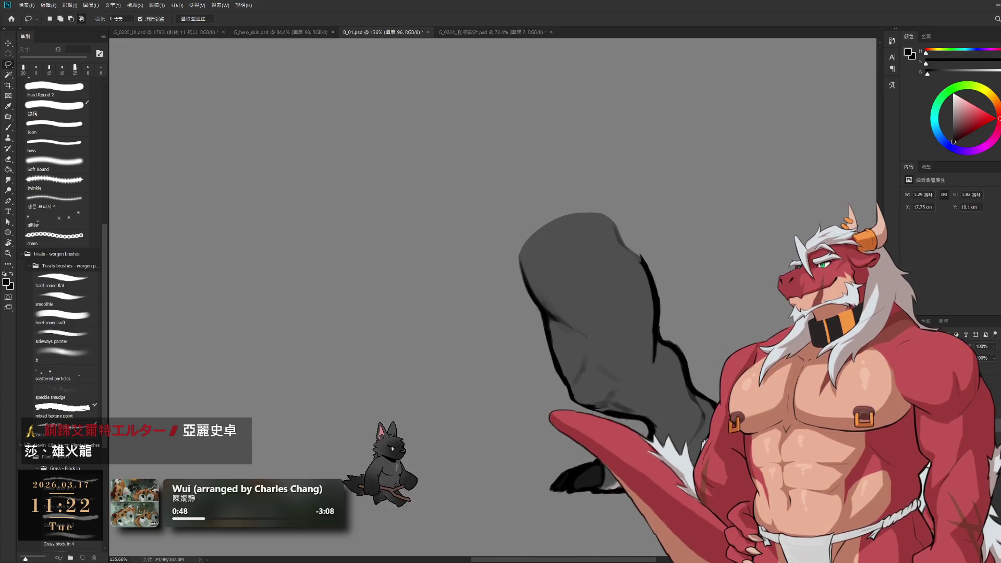
key(Delete)
key(b)
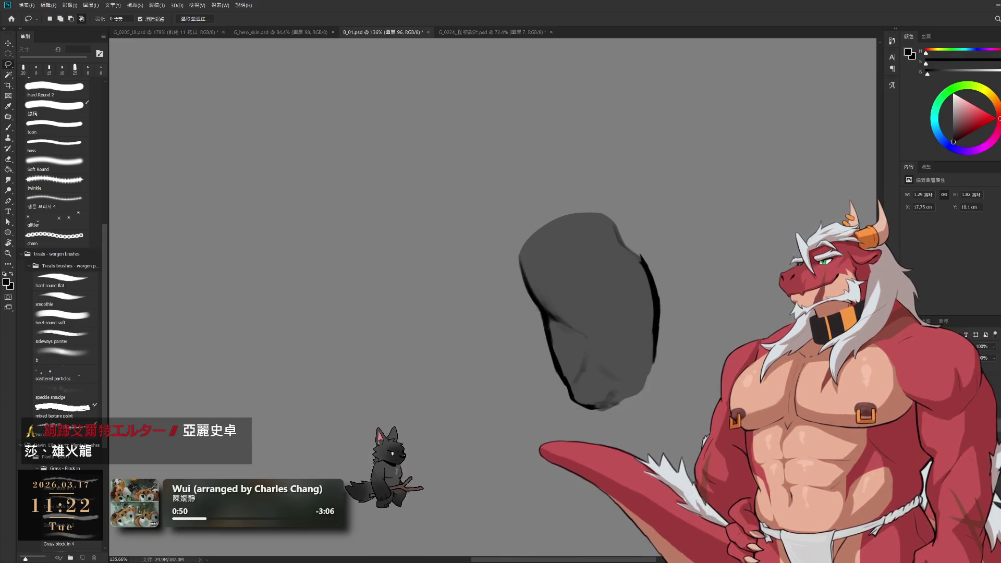
- Sample the leg's grey with a 15 px brush, then undo back to the full outlined leg
alt+click(631, 350)
key(bracketright)
key(bracketright)
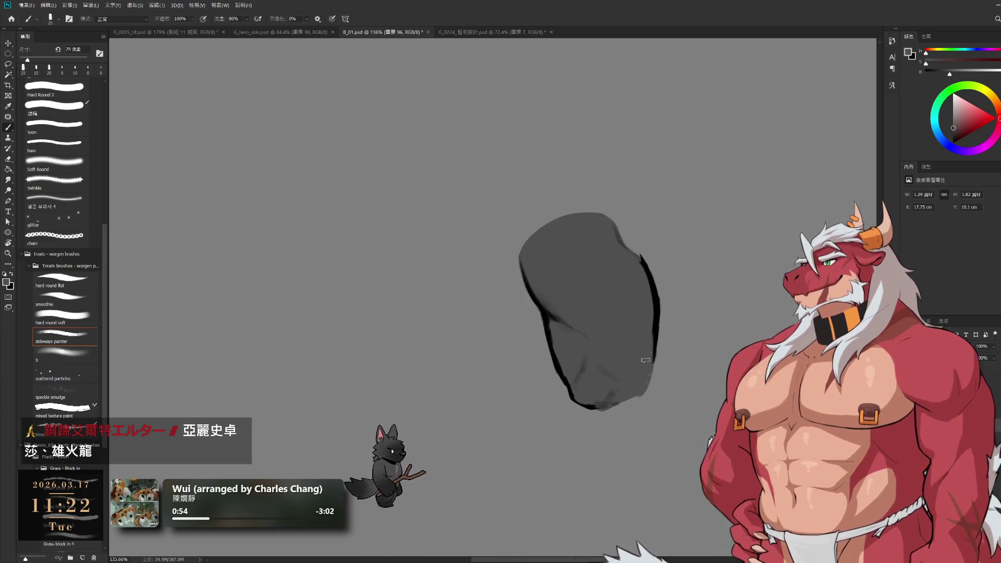
key(e)
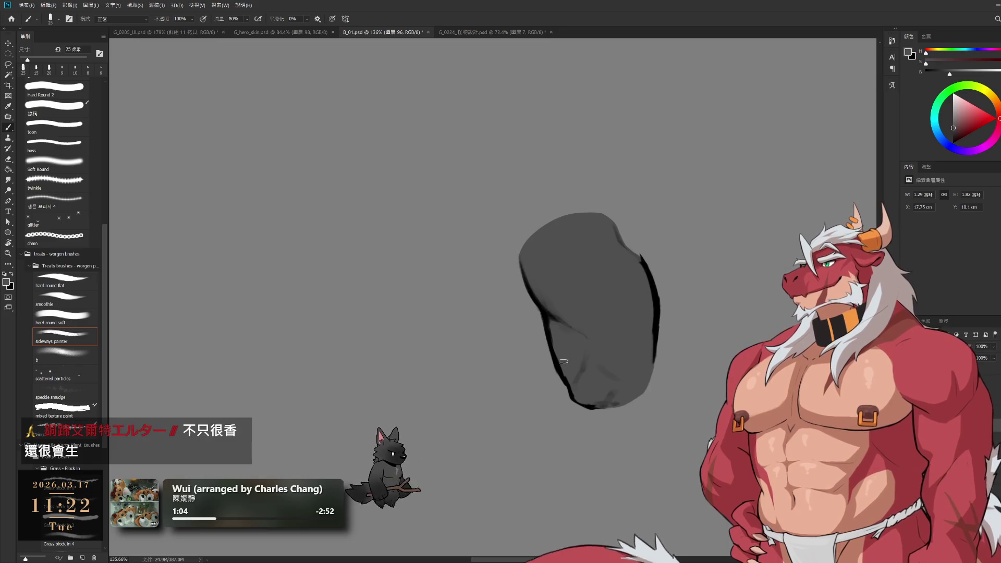
key(e)
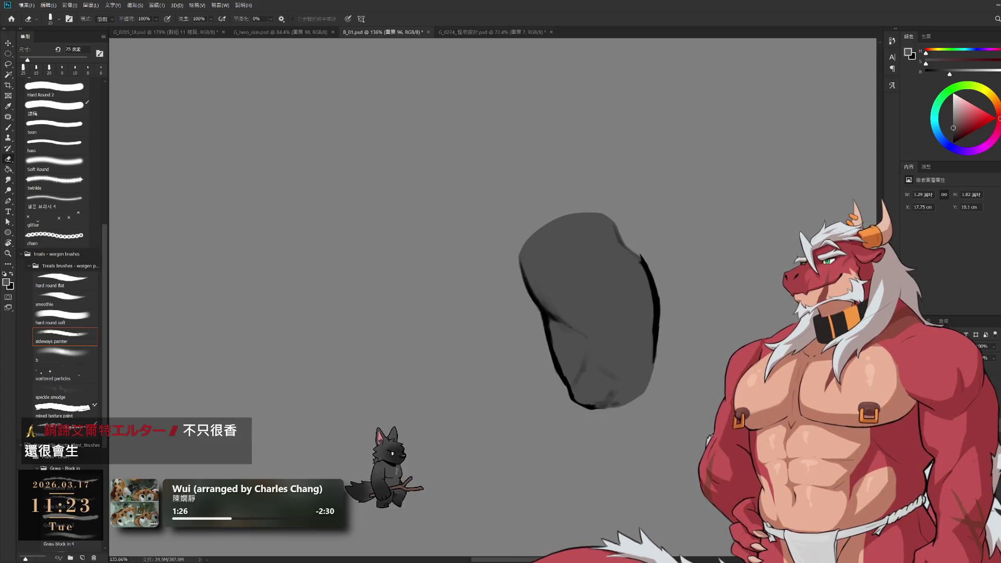
key(ctrl+z)
key(ctrl+z)
key(ctrl+z)
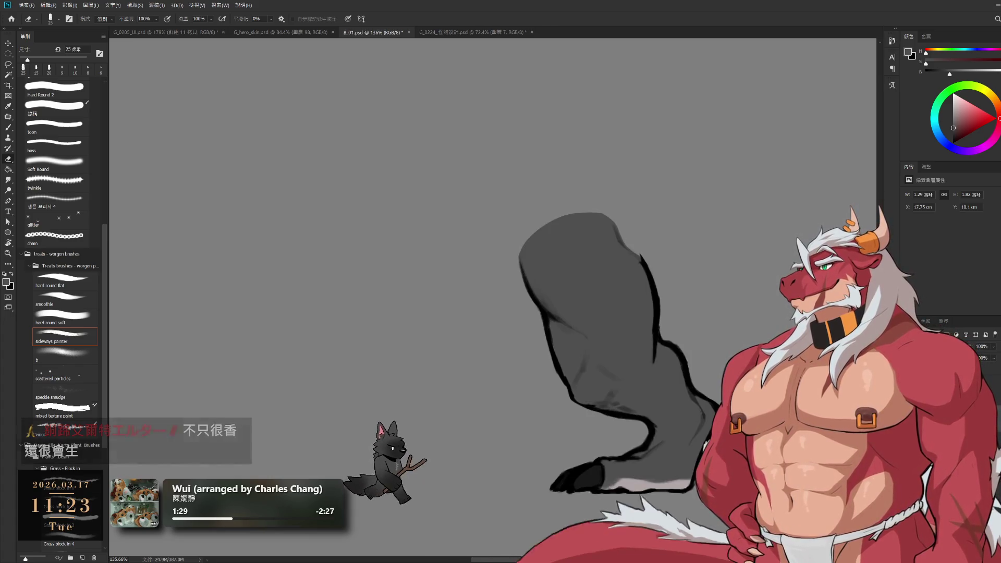
- Trim the top of the upper grey leg shape with a 40–50 px eraser and a lasso delete
key(bracketright)
key(bracketright)
key(bracketright)
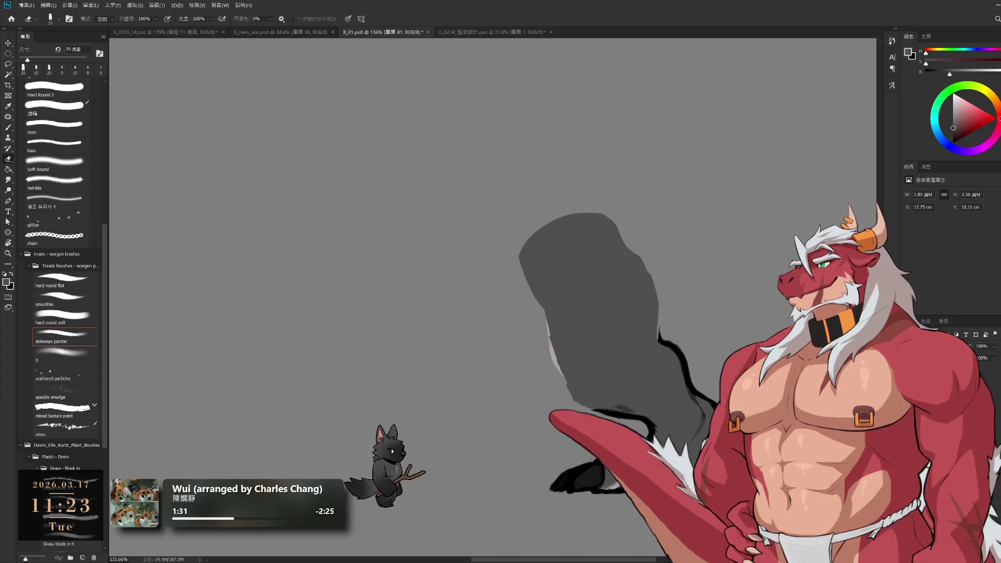
mouse_move(557, 362)
mouse_down()
mouse_move(660, 320)
mouse_move(579, 315)
mouse_move(537, 354)
mouse_move(540, 386)
mouse_up()
key(bracketright)
key(bracketright)
key(l)
drag(558, 345, 484, 318)
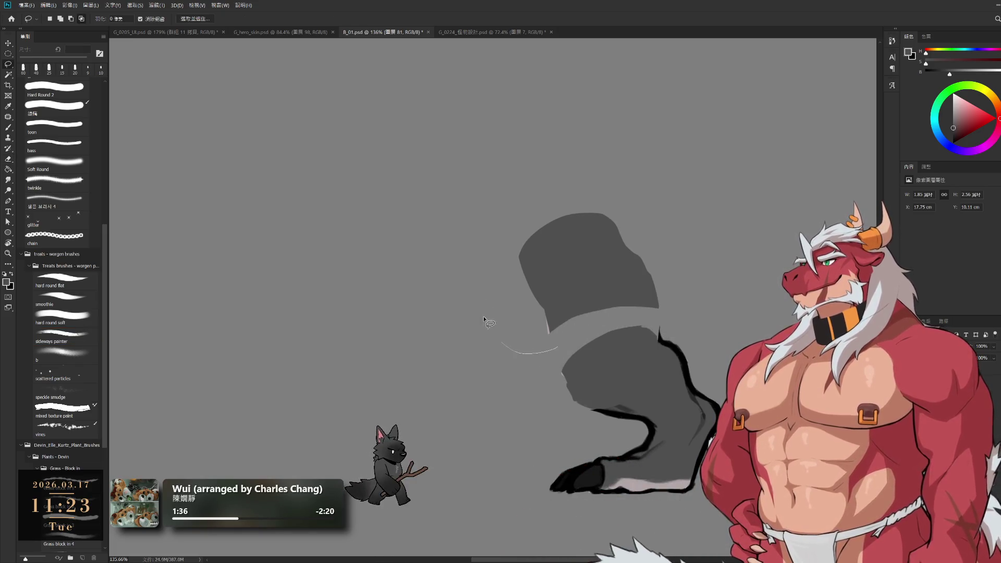
drag(713, 329, 623, 329)
key(Delete)
key(ctrl+d)
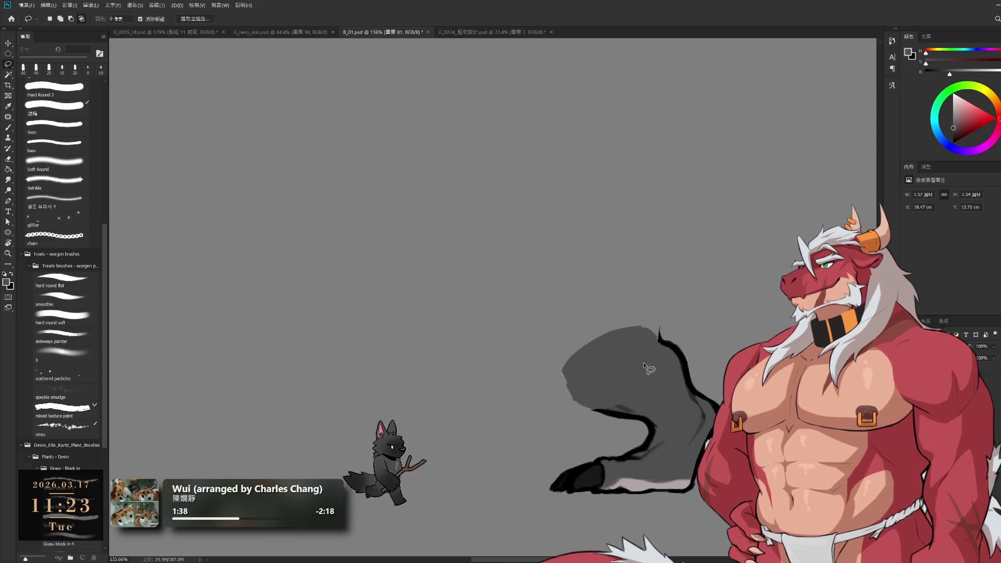
- On layer 82, sample the near-black outline colour and zoom in on the leg
key(b)
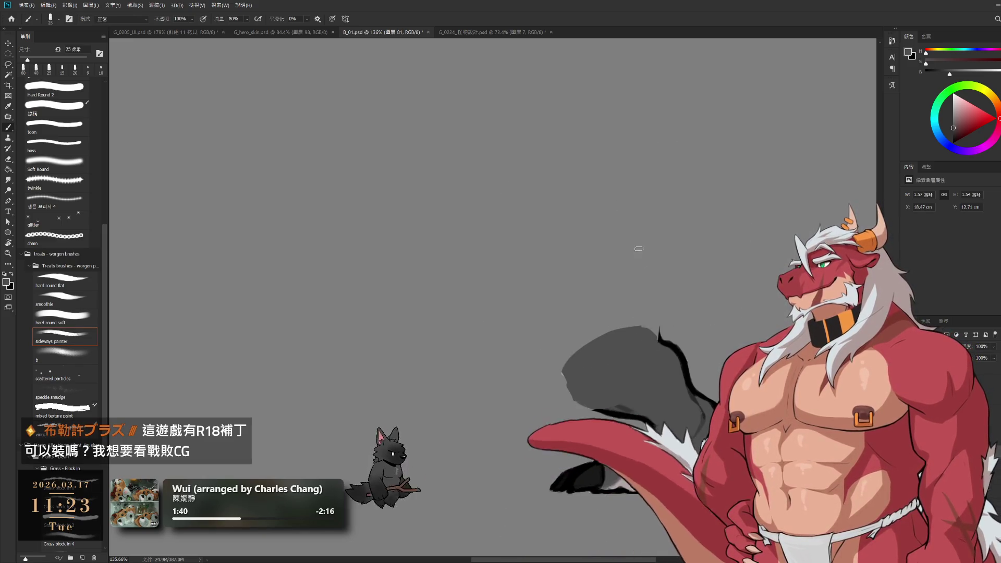
key(e)
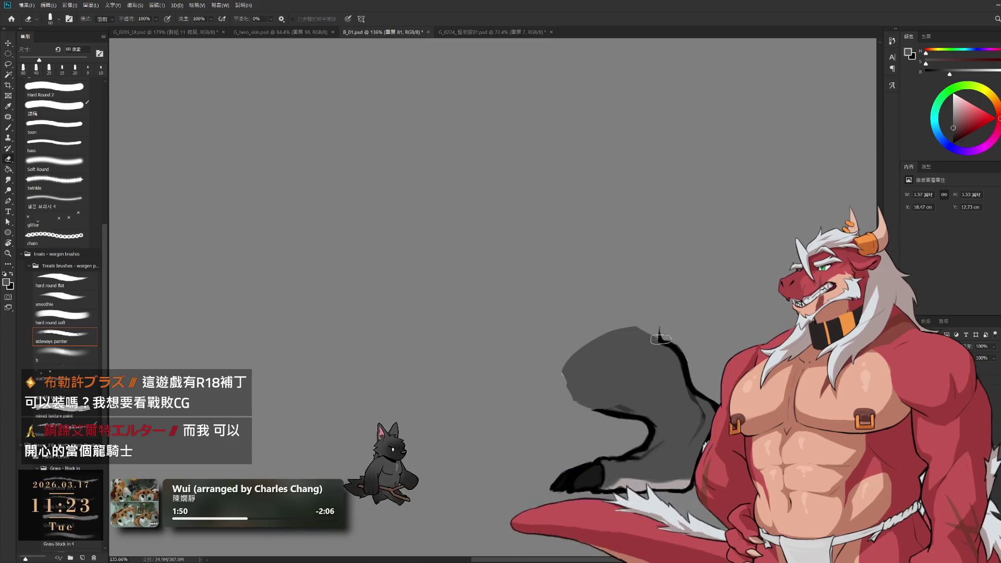
ctrl+click(609, 413)
key(b)
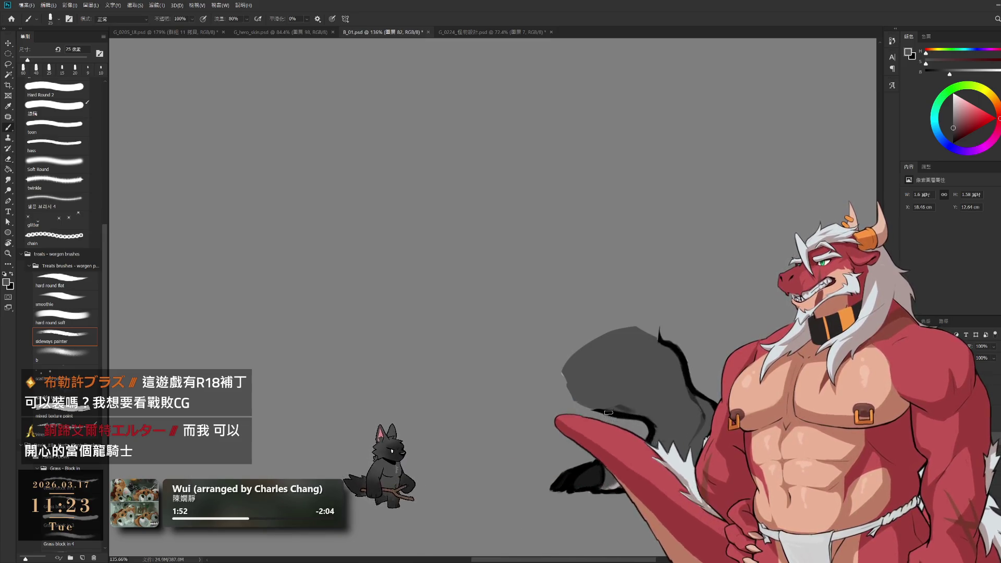
alt+click(608, 412)
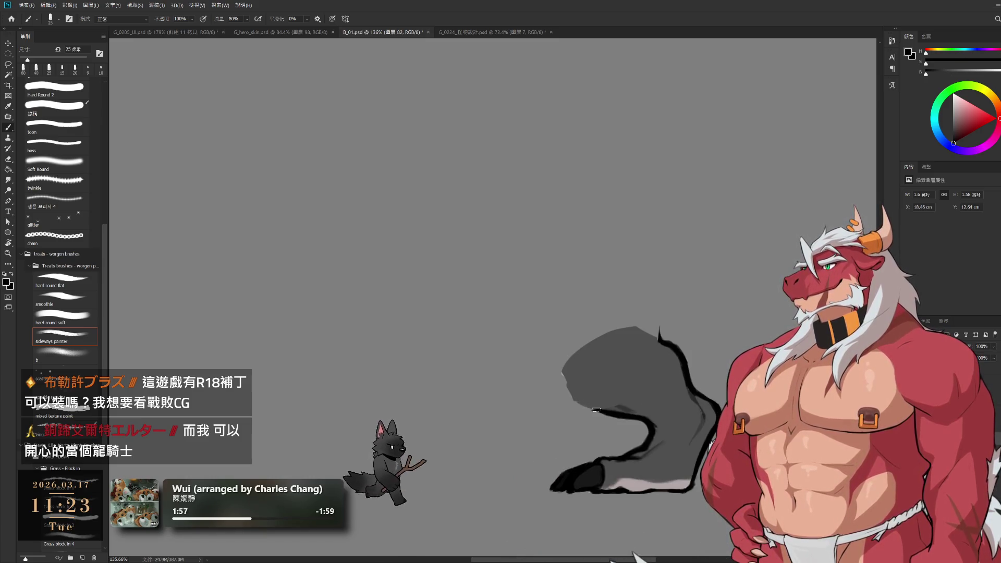
key(z)
mouse_move(583, 402)
mouse_down()
mouse_move(601, 411)
mouse_move(553, 395)
mouse_up()
key(b)
key(bracketleft)
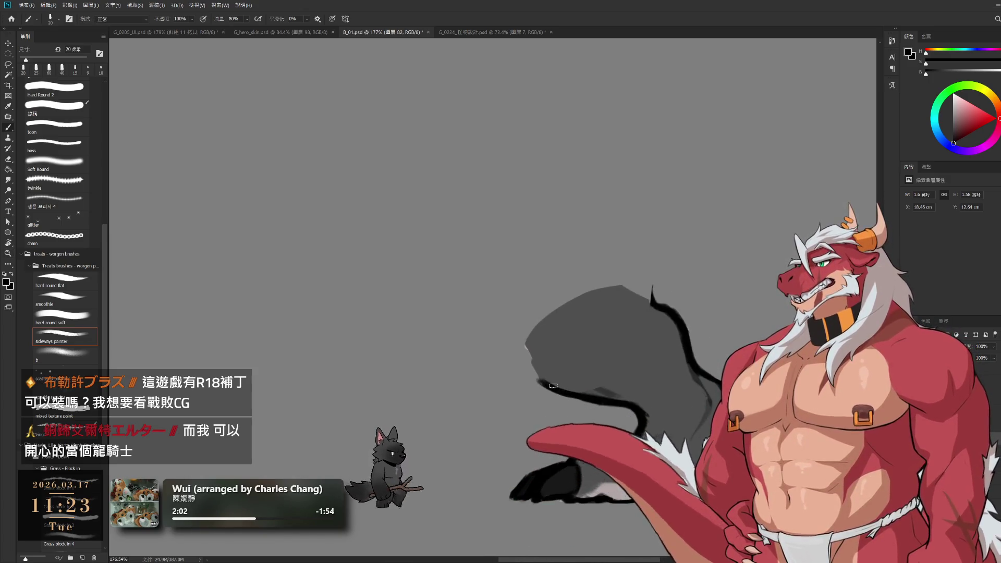
- Erase the thin outline tip and draw a dark outline along the leg's upper-left edge
key(e)
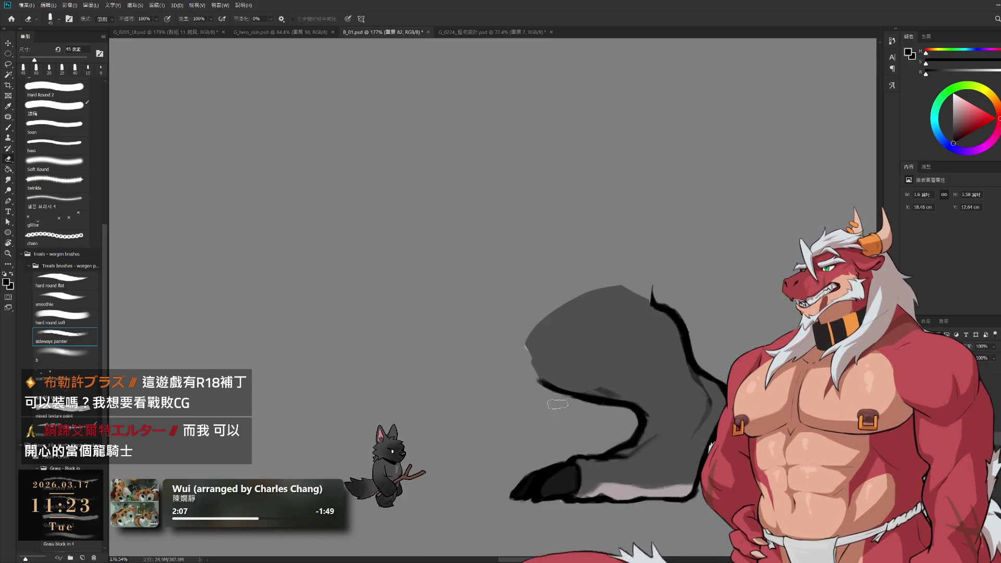
key(bracketleft)
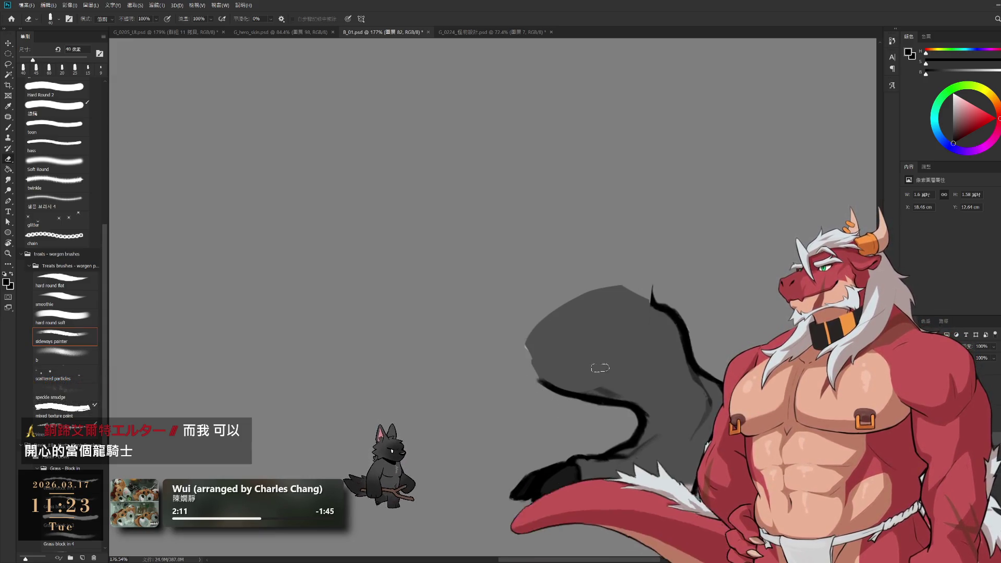
mouse_move(653, 287)
mouse_down()
mouse_move(678, 296)
mouse_move(644, 353)
mouse_move(628, 323)
mouse_up()
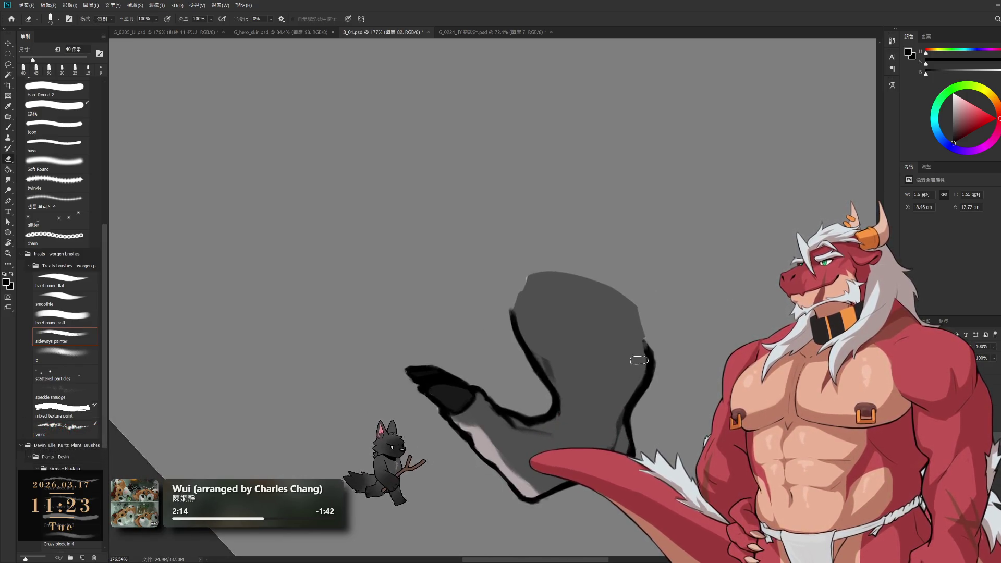
key(b)
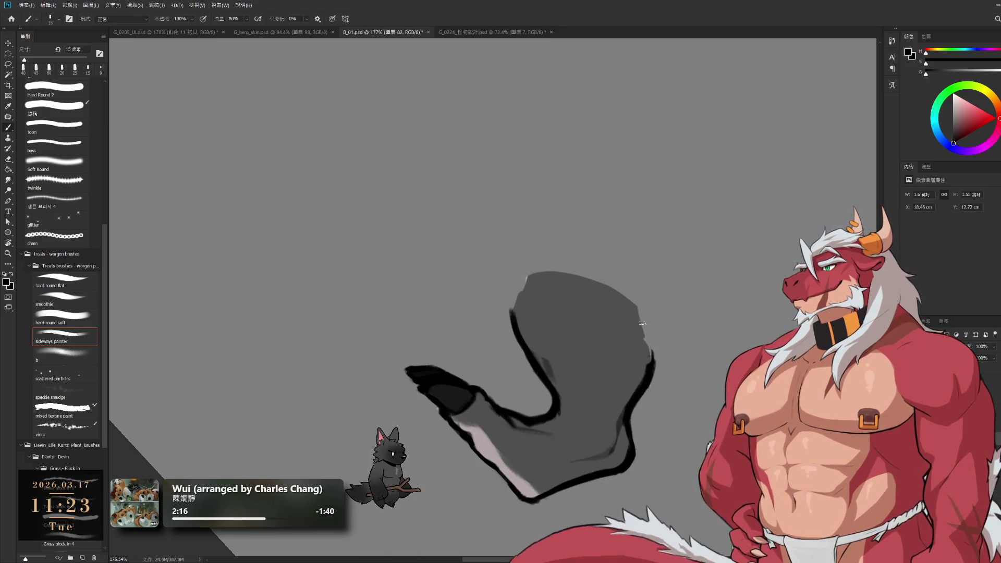
key(ctrl+z)
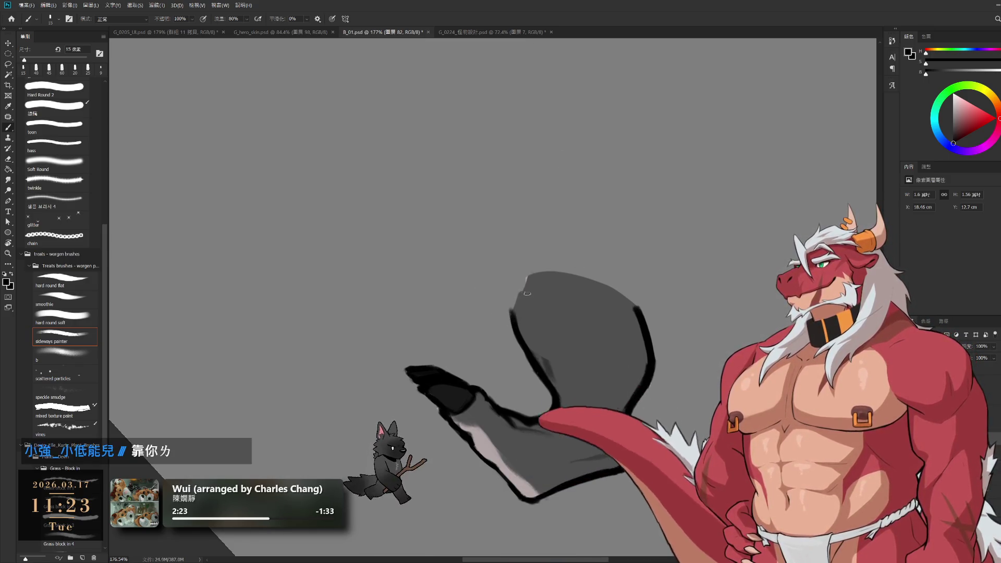
key(bracketright)
drag(517, 317, 527, 274)
- Rotate the canvas and paint sampled grey fill along the leg's upper-left edge
key(e)
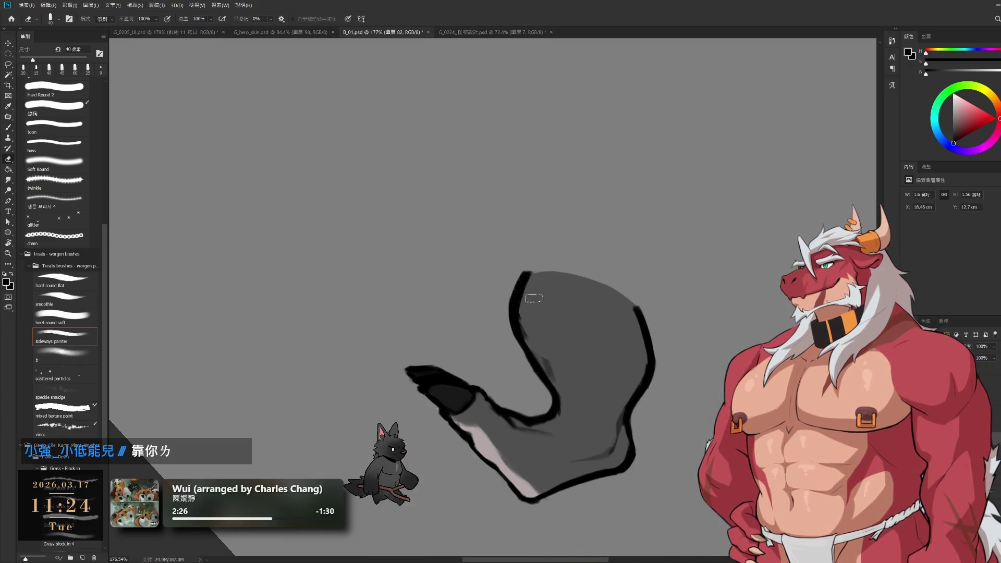
key(r)
mouse_move(686, 299)
mouse_down()
mouse_move(722, 111)
mouse_move(672, 55)
mouse_up()
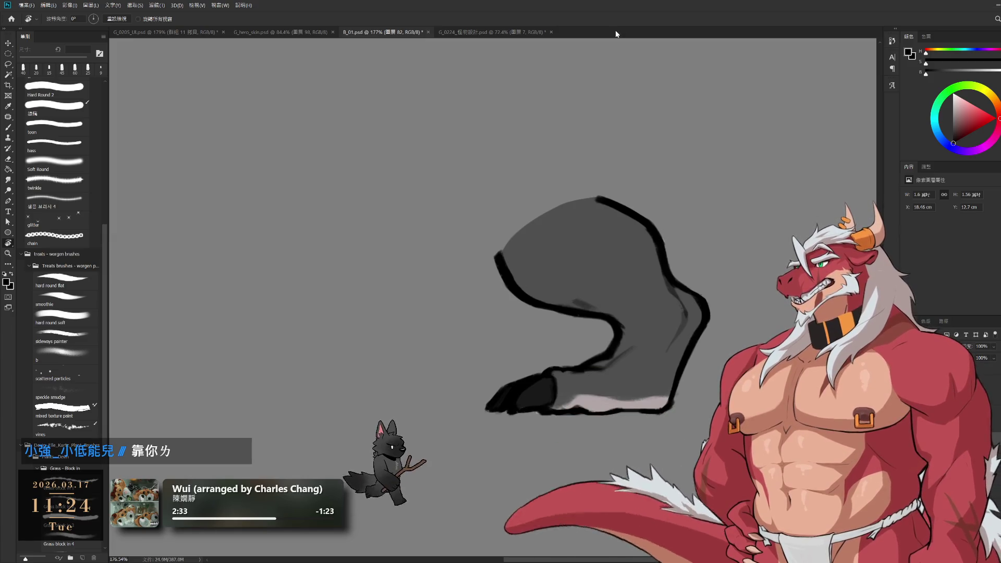
mouse_move(550, 287)
mouse_down()
mouse_move(568, 351)
mouse_move(574, 329)
mouse_move(599, 328)
mouse_up()
key(b)
alt+click(555, 305)
mouse_move(537, 290)
mouse_down()
mouse_move(540, 322)
mouse_move(520, 287)
mouse_move(561, 272)
mouse_move(553, 265)
mouse_move(609, 270)
mouse_up()
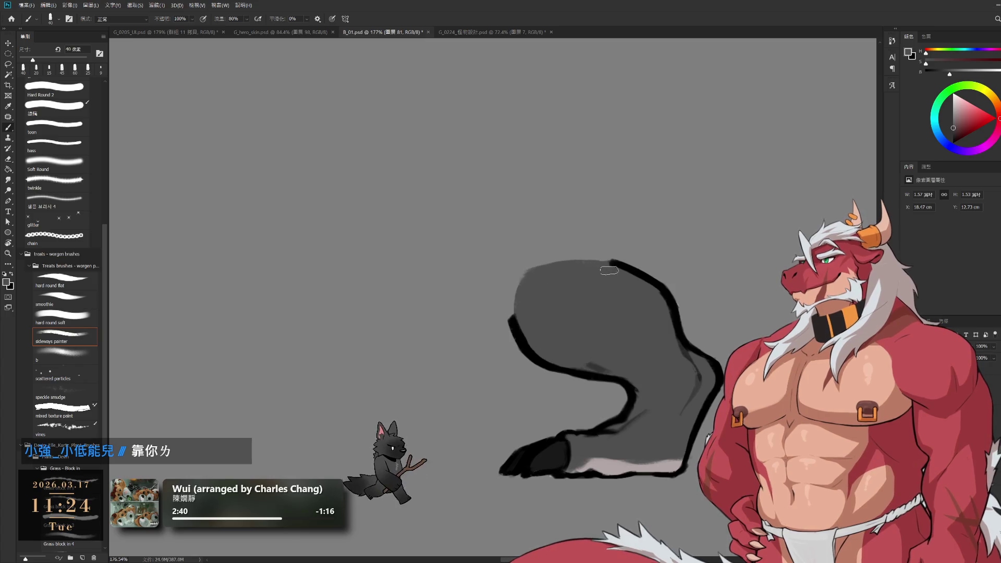
drag(518, 312, 515, 285)
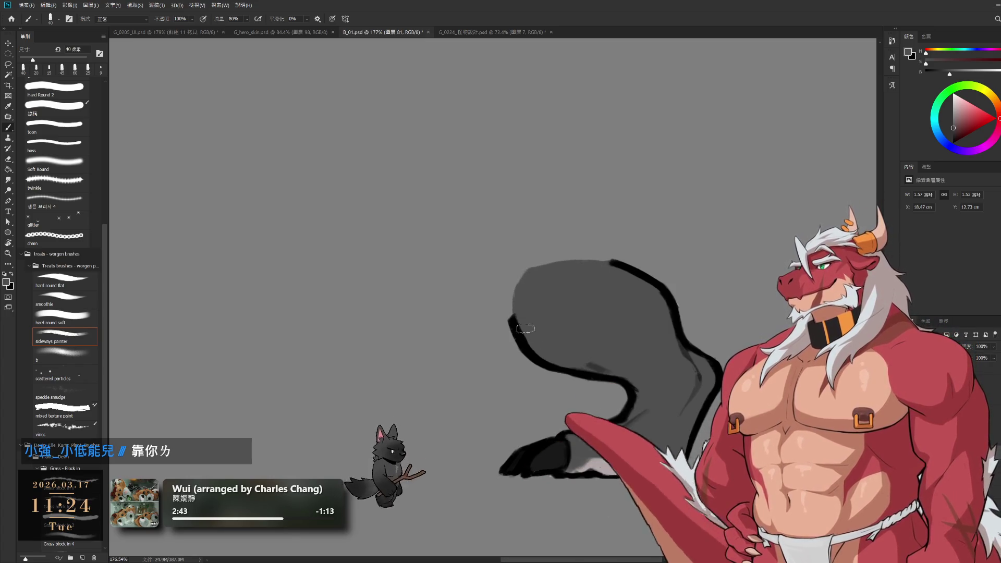
- Pick a darker colour on layer 82 and tilt the canvas about 58 degrees
key(ctrl+j)
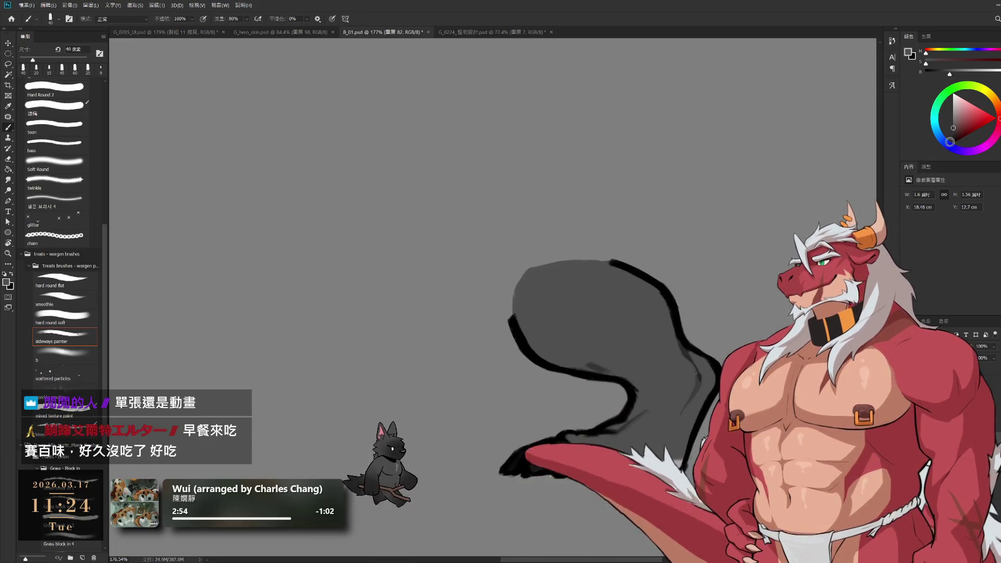
alt+click(812, 228)
key(bracketleft)
key(bracketleft)
key(bracketright)
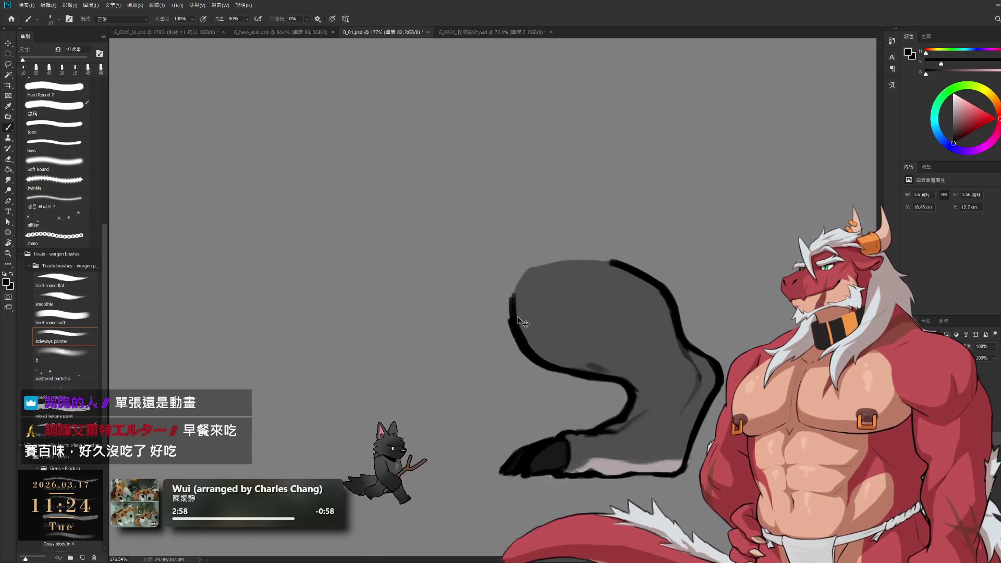
key(e)
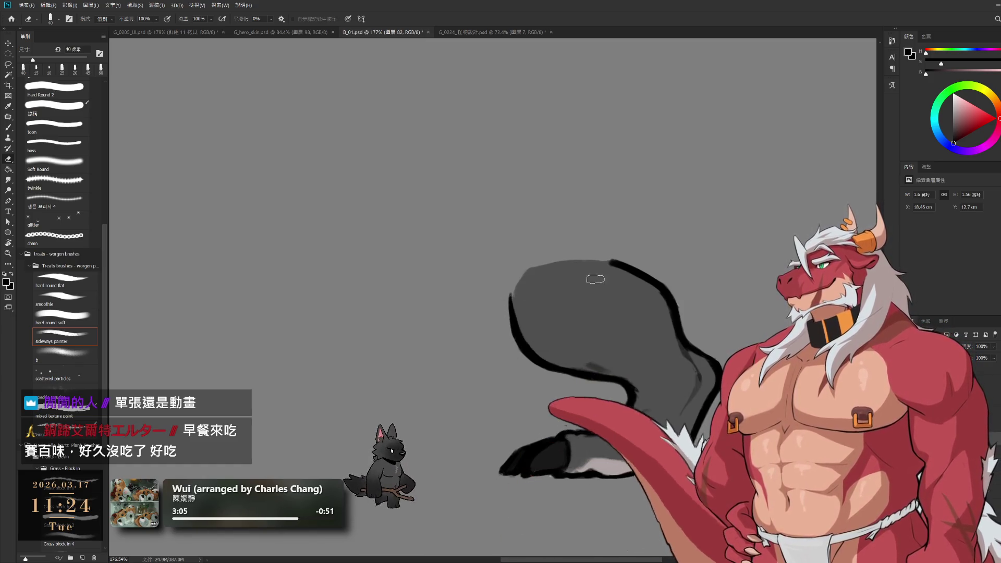
key(r)
drag(606, 240, 581, 398)
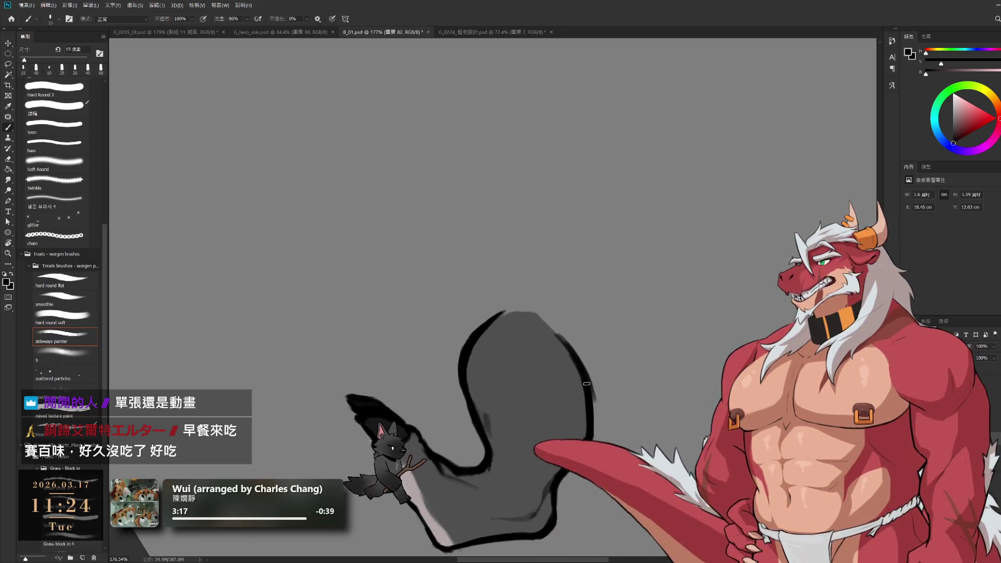
- Turn the canvas back upright and erase stray marks near the top outline
key(e)
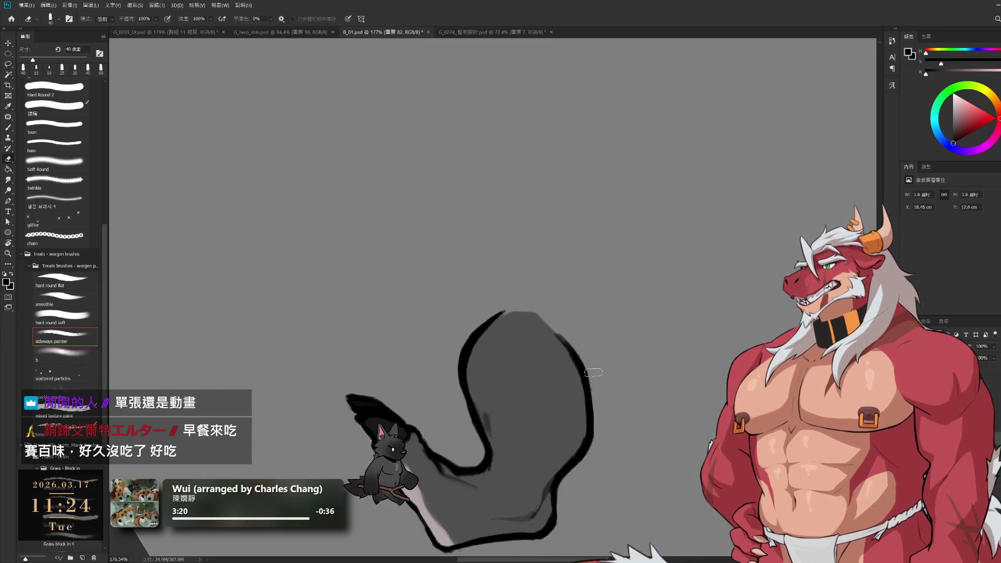
key(r)
mouse_move(695, 290)
mouse_down()
mouse_move(599, 172)
mouse_move(588, 89)
mouse_up()
mouse_move(667, 274)
mouse_down()
mouse_move(692, 263)
mouse_move(637, 250)
mouse_up()
key(b)
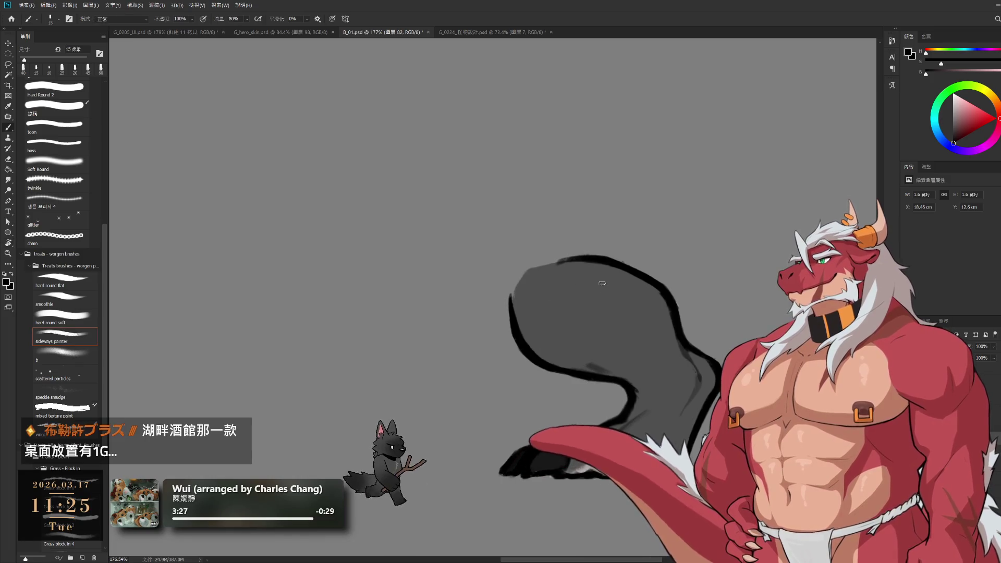
key(e)
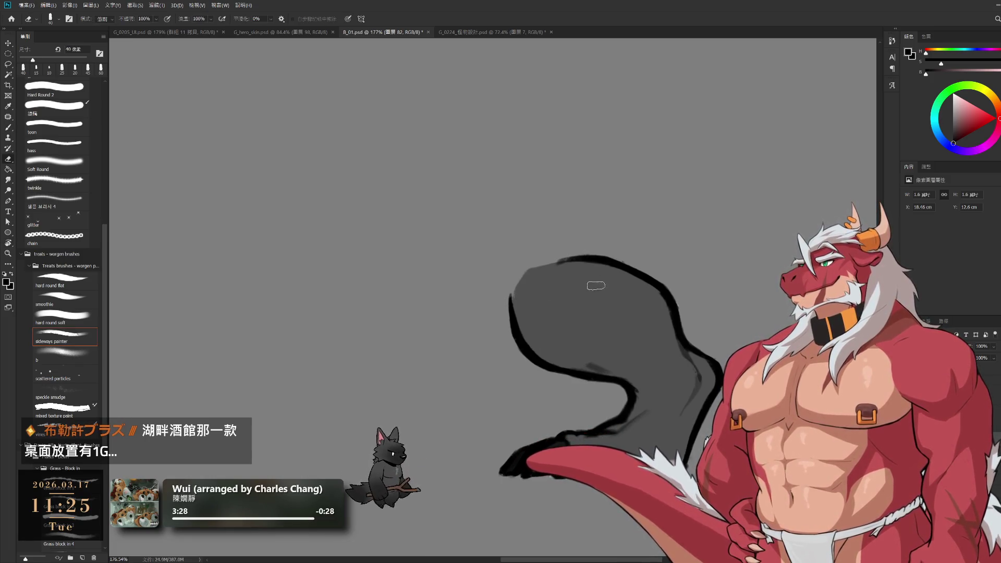
drag(567, 269, 552, 271)
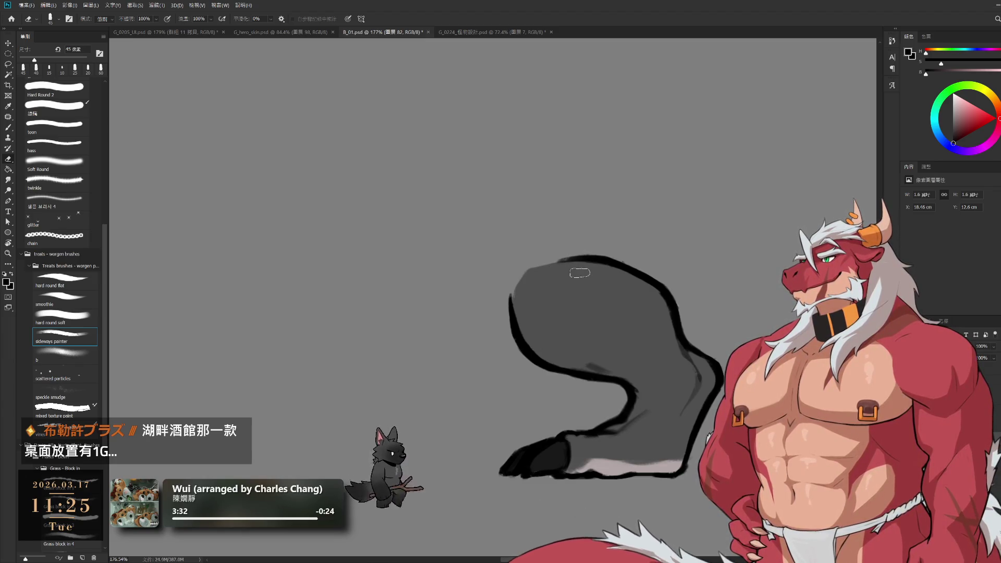
key(b)
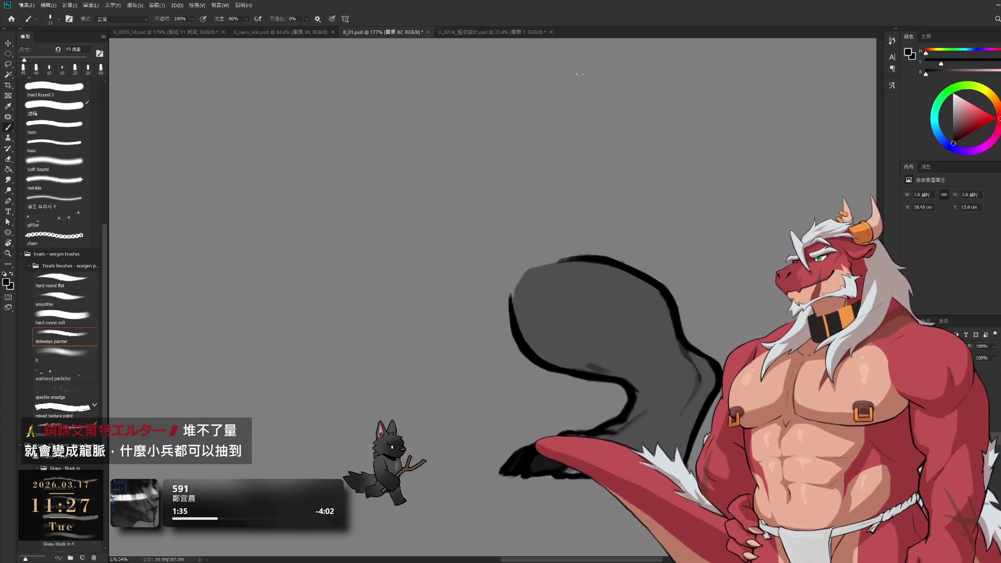
- Tilt the canvas slightly and sample a lighter leg grey with a larger brush
key(r)
mouse_move(699, 308)
mouse_down()
mouse_move(759, 253)
mouse_move(753, 192)
mouse_up()
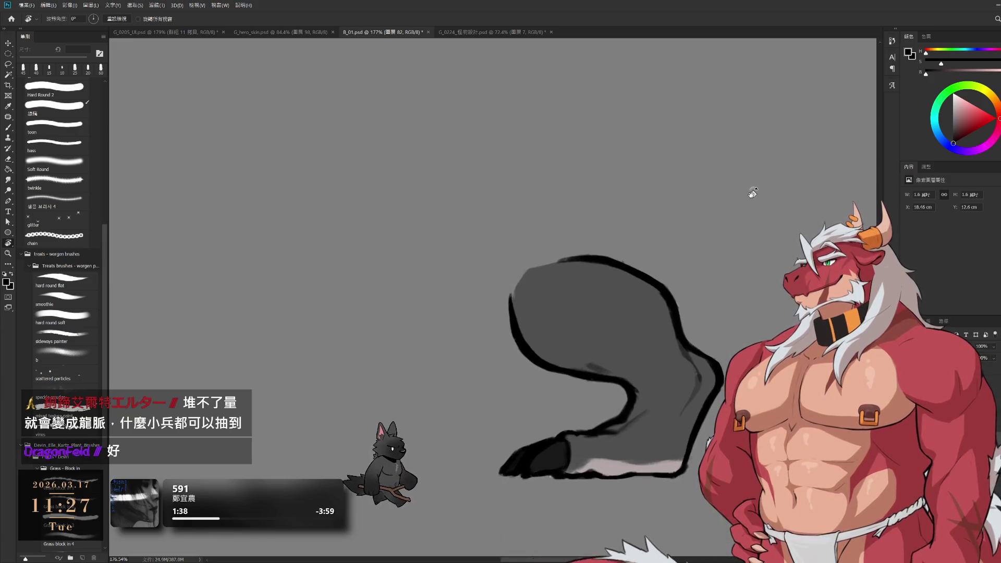
key(b)
alt+click(527, 291)
key(bracketright)
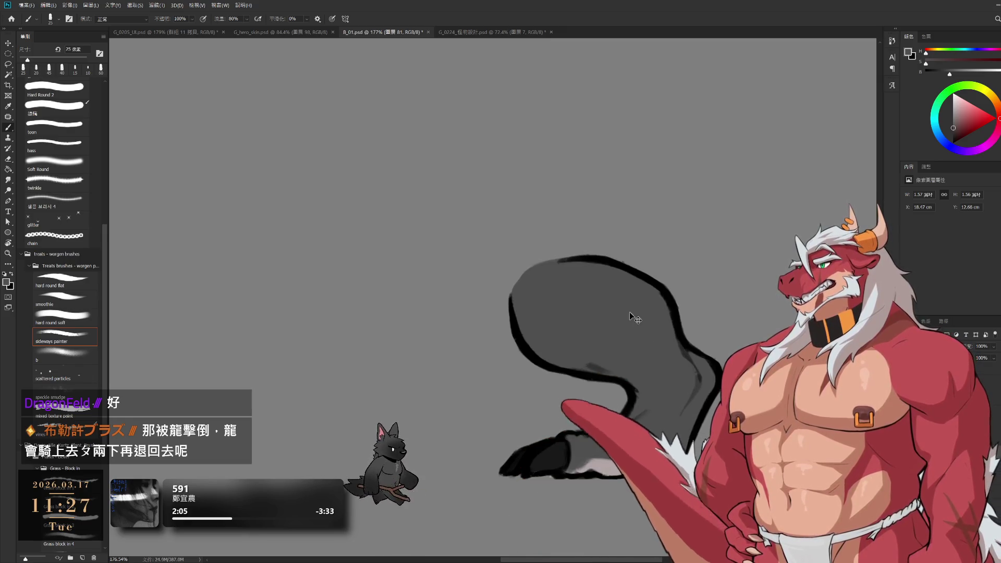
- Erase and touch up the leg's upper-right outline on layer 82
key(e)
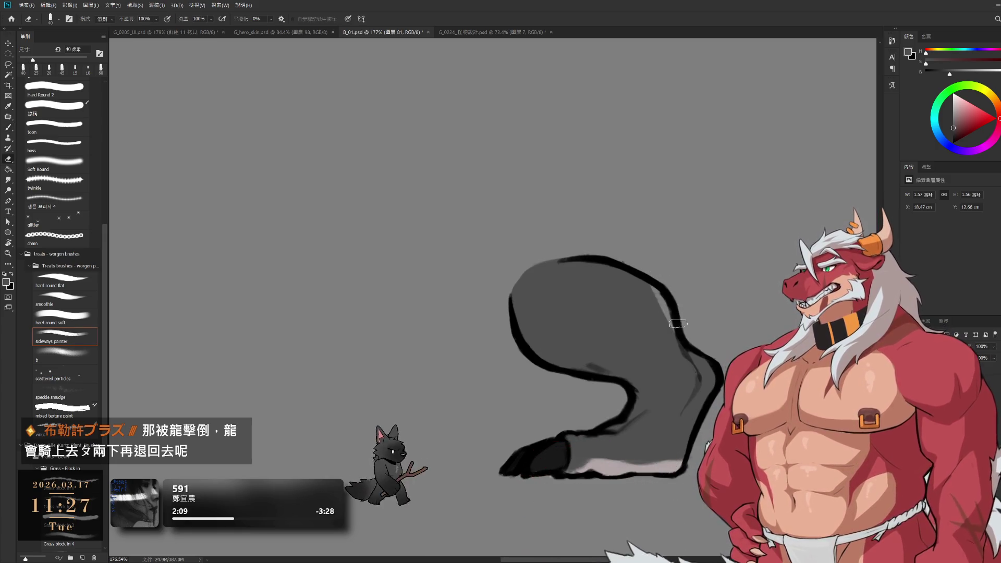
ctrl+click(684, 311)
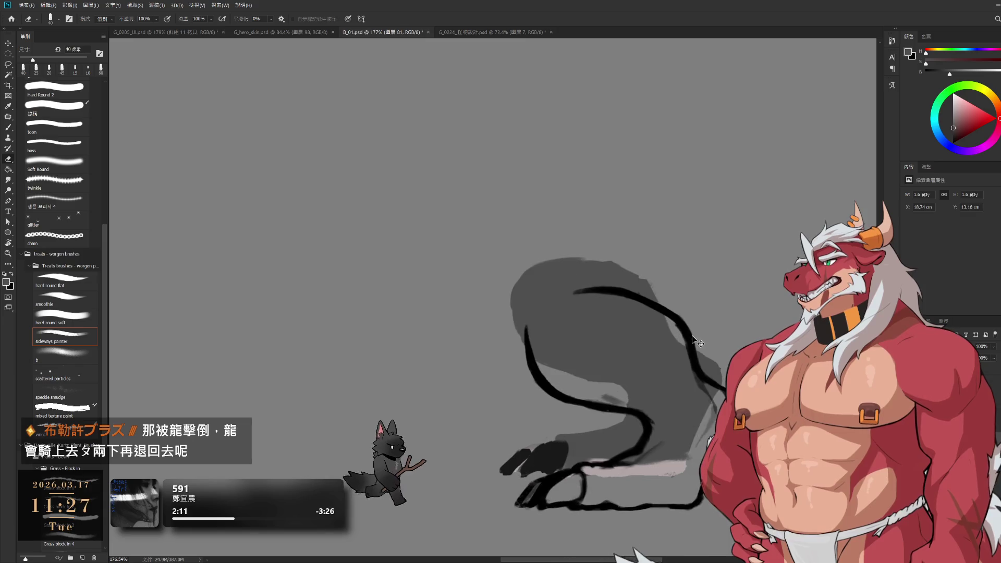
drag(645, 274, 684, 327)
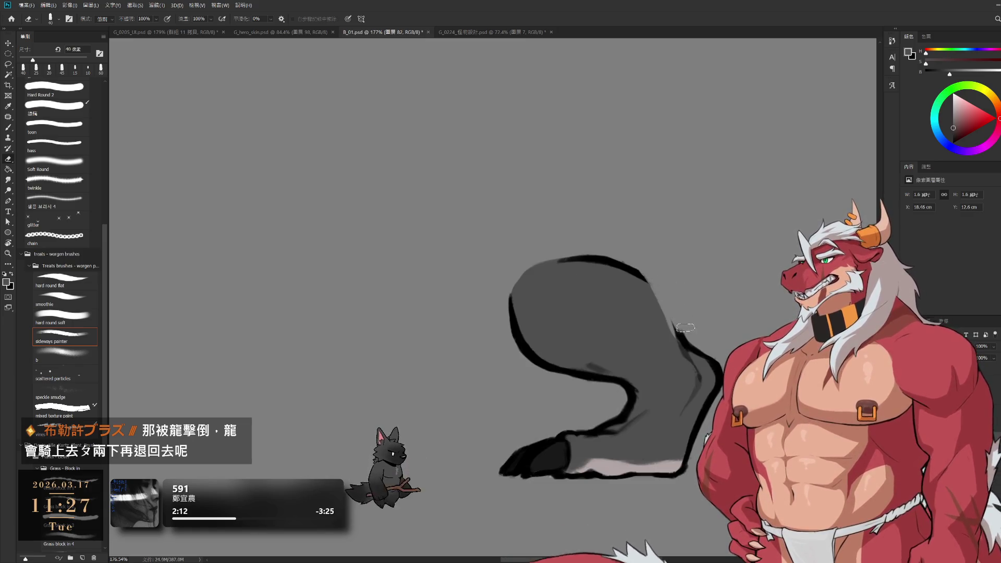
key(b)
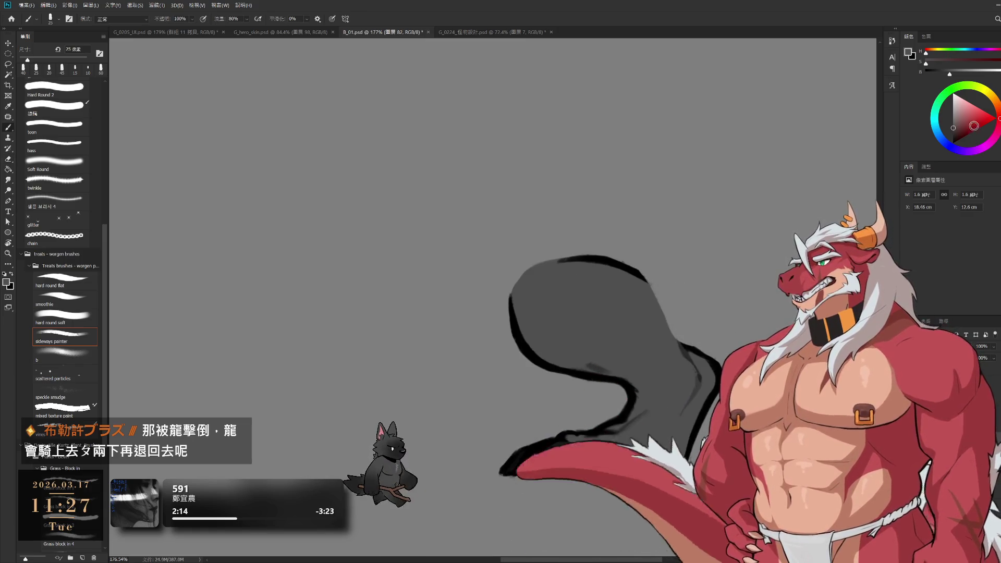
drag(652, 274, 642, 278)
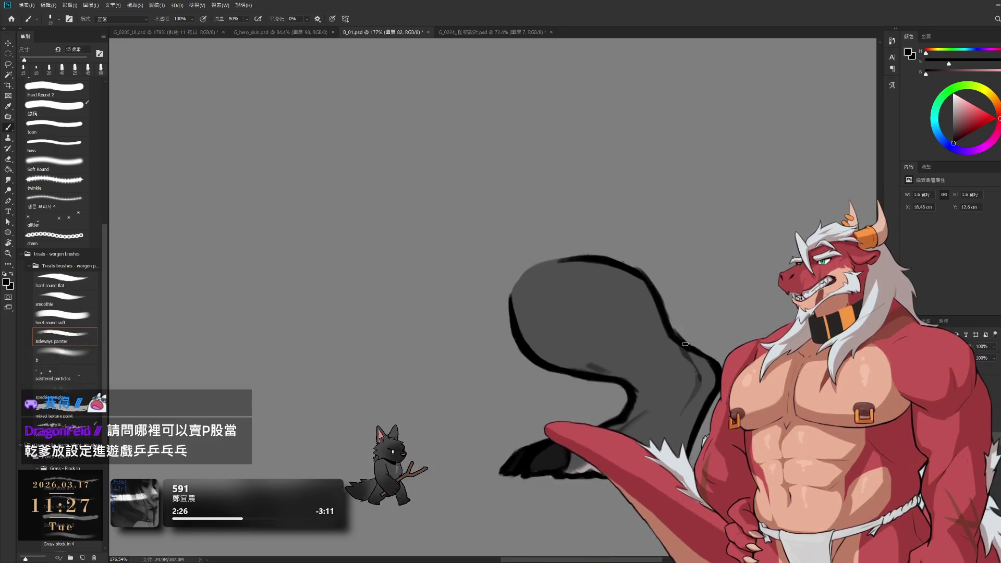
key(e)
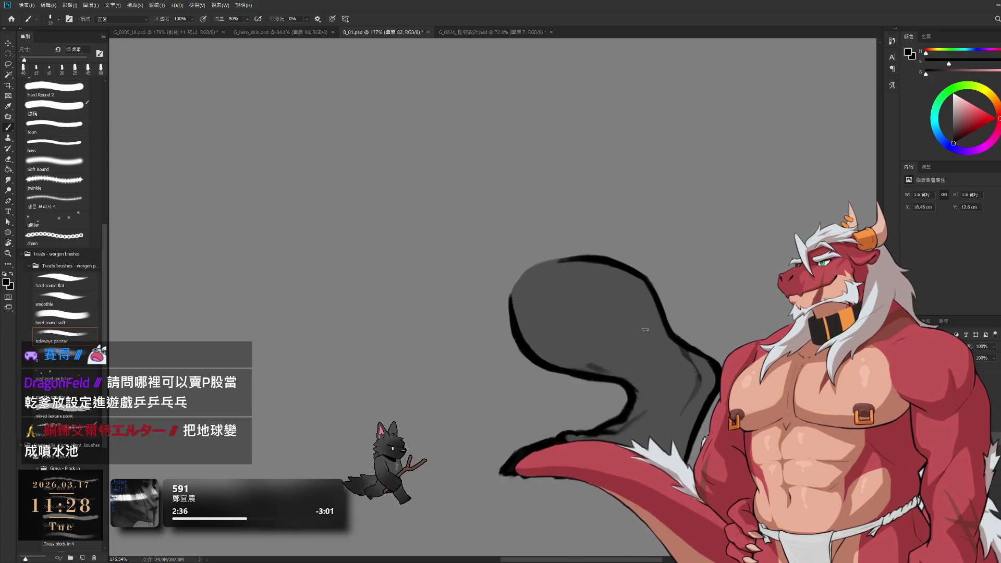
key(e)
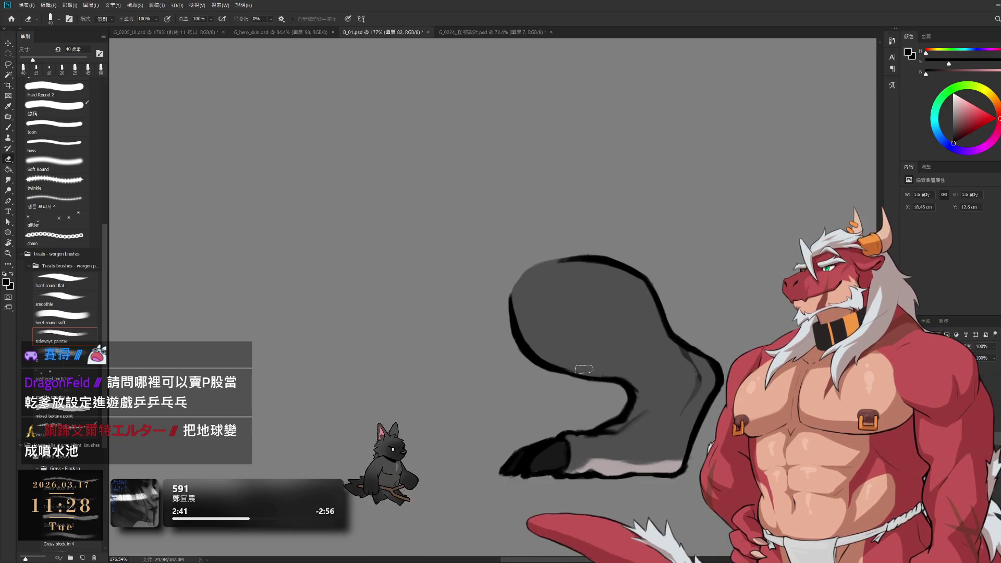
key(b)
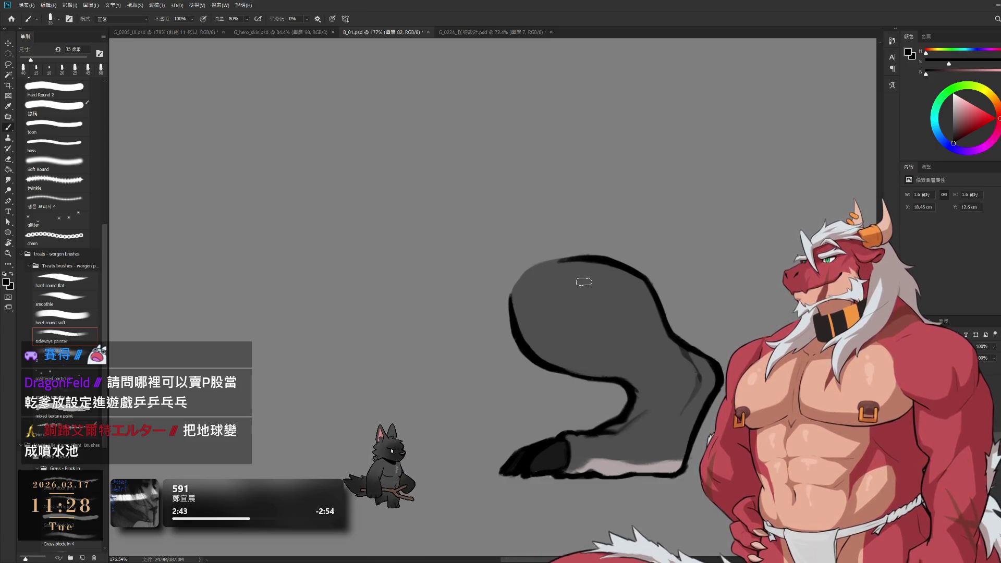
key(e)
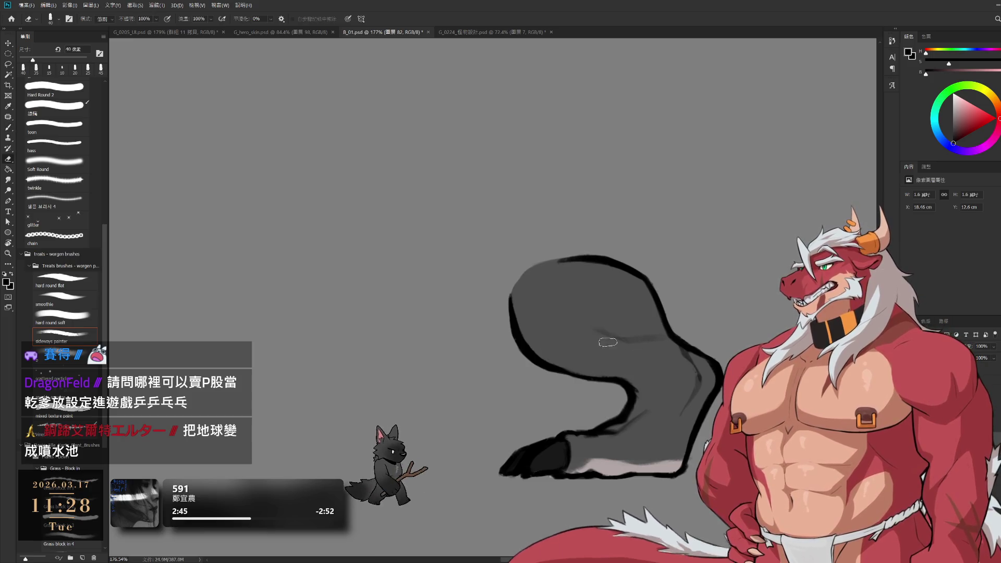
key(b)
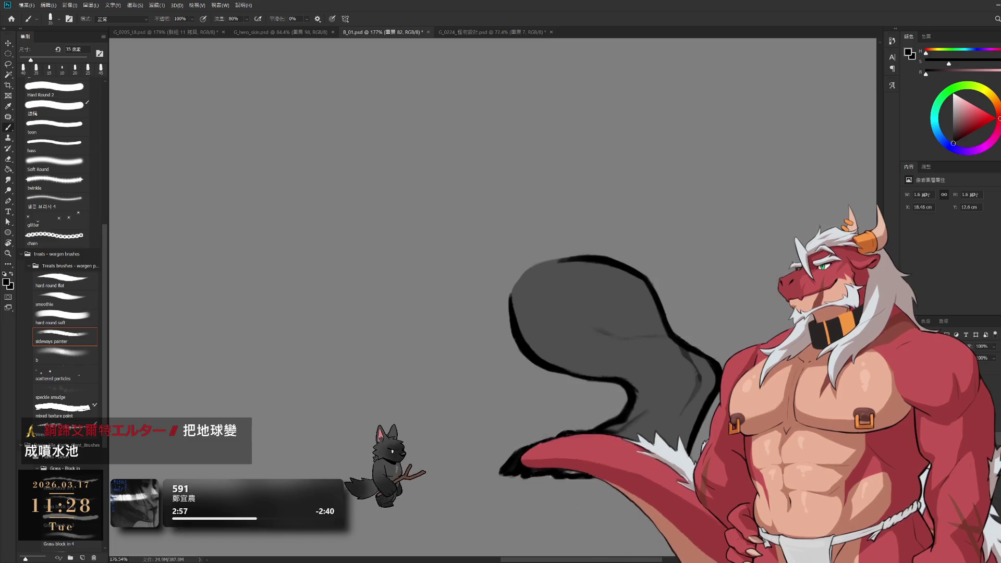
- Step through history between leg shapes and end with the grey fill hidden
key(ctrl+z)
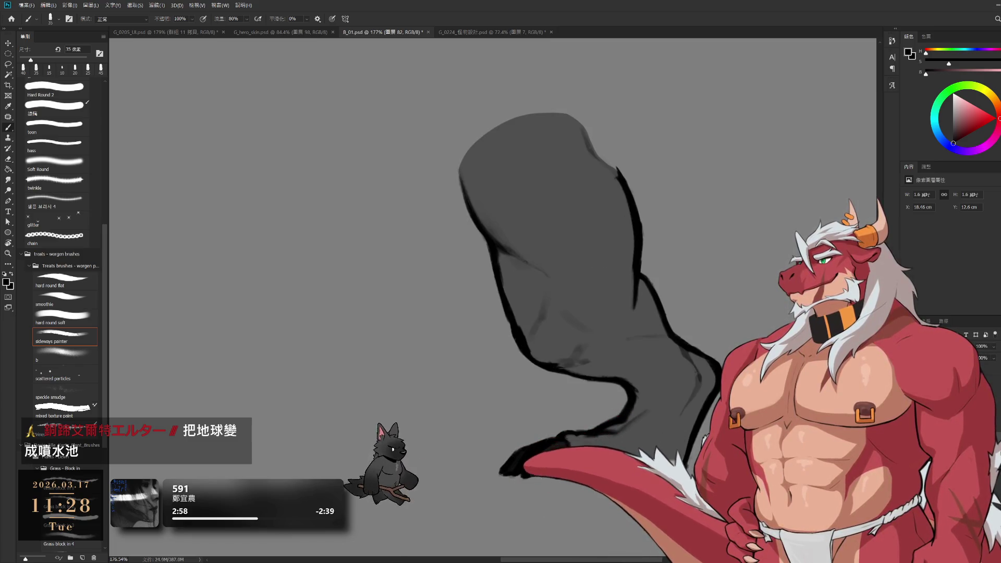
key(ctrl+z)
key(ctrl+shift+z)
key(ctrl+z)
key(ctrl+shift+z)
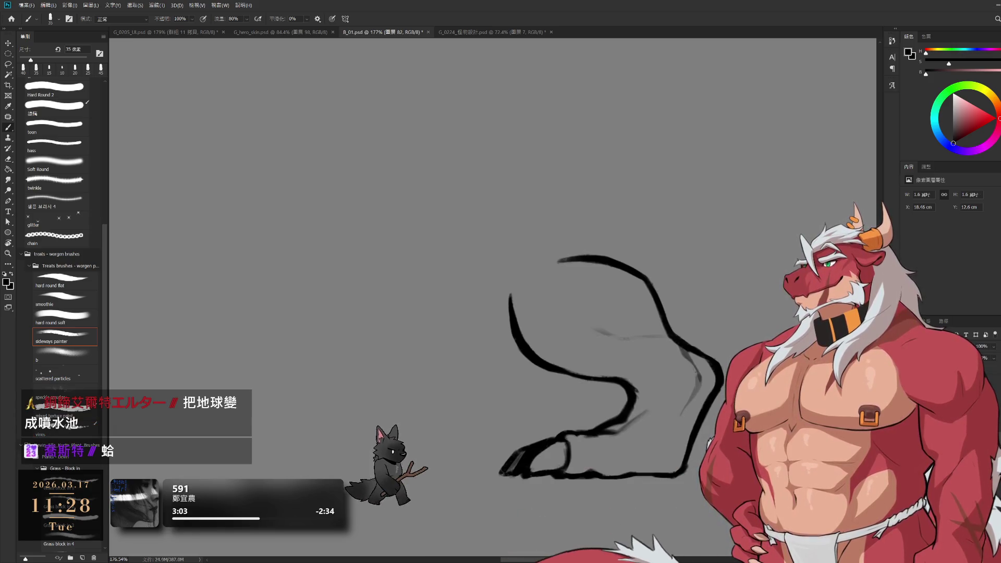
- Lasso the strokes along the back of the leg outline, cut them, then undo
key(l)
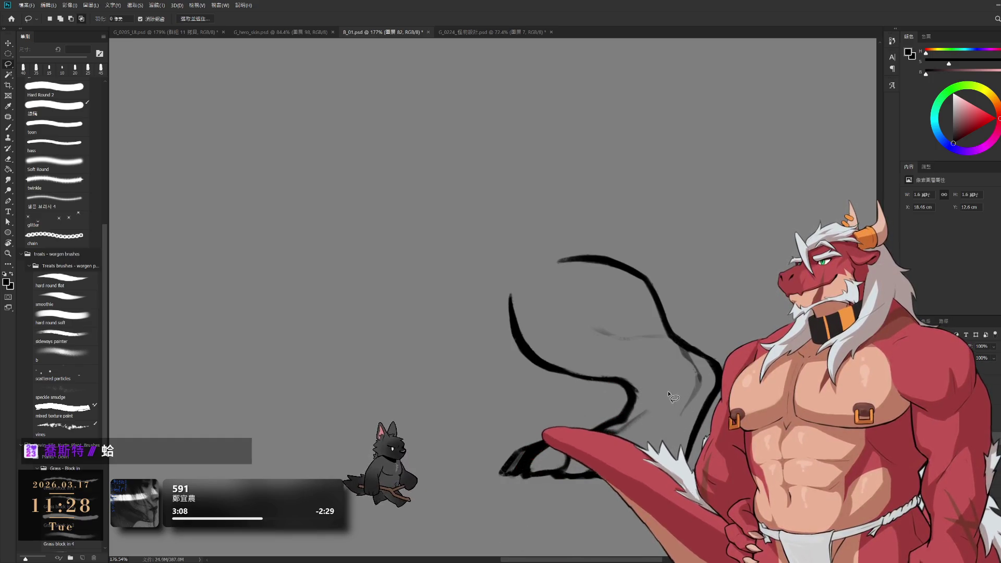
mouse_move(669, 386)
mouse_down()
mouse_move(614, 386)
mouse_move(595, 181)
mouse_move(798, 237)
mouse_move(725, 375)
mouse_move(701, 384)
mouse_up()
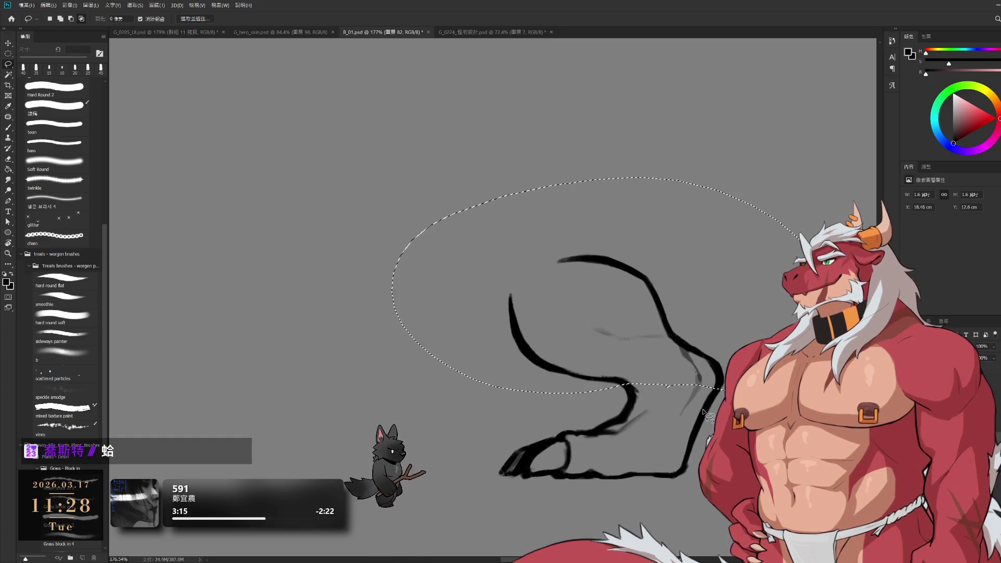
scroll(706, 380, up, 3)
mouse_move(671, 319)
mouse_down()
mouse_move(677, 300)
mouse_move(709, 302)
mouse_move(743, 349)
mouse_move(712, 417)
mouse_move(730, 376)
mouse_up()
mouse_move(711, 417)
mouse_down()
mouse_move(738, 330)
mouse_move(700, 329)
mouse_up()
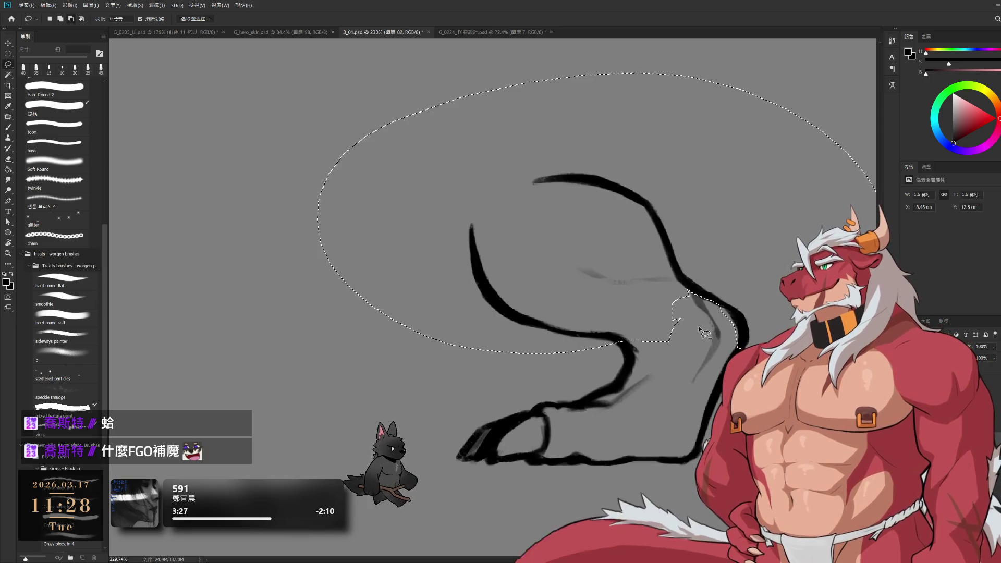
scroll(695, 329, down, 3)
scroll(695, 329, up, 3)
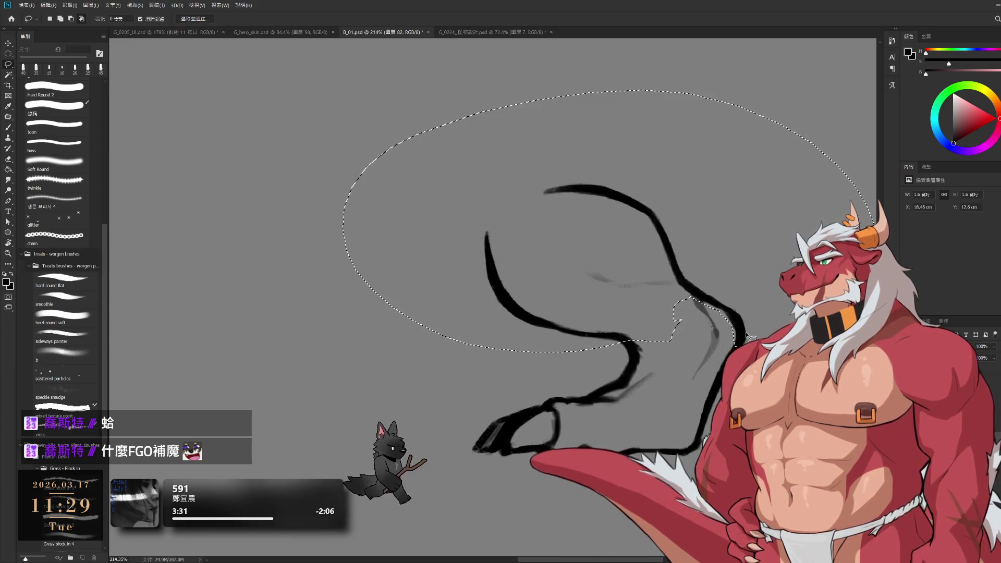
key(ctrl+x)
key(ctrl+z)
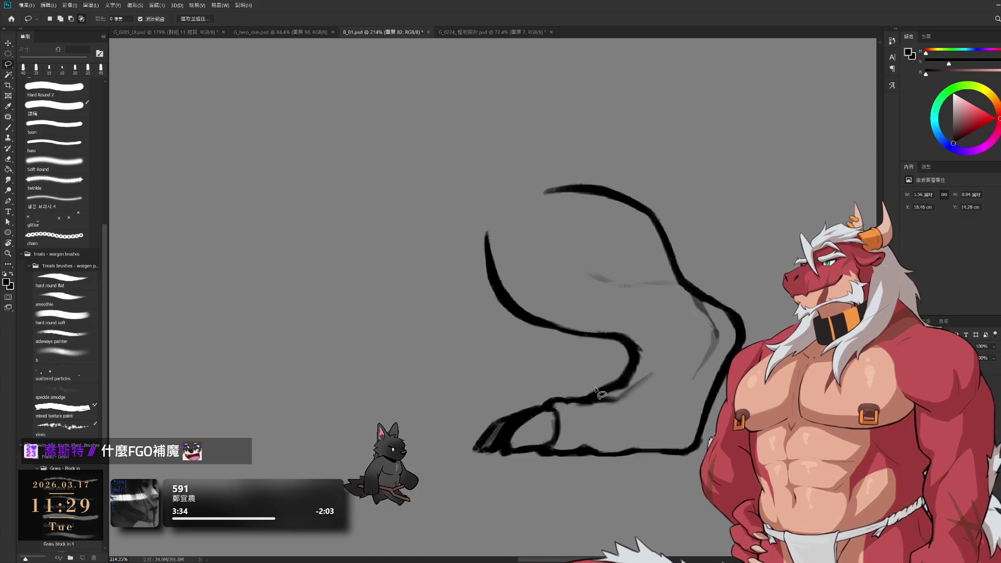
- Delete the stray outline strokes, show the grey fill and hide the lower leg outline
mouse_move(577, 382)
mouse_down()
mouse_move(644, 372)
mouse_move(674, 399)
mouse_move(674, 415)
mouse_move(661, 320)
mouse_up()
key(Delete)
key(ctrl+v)
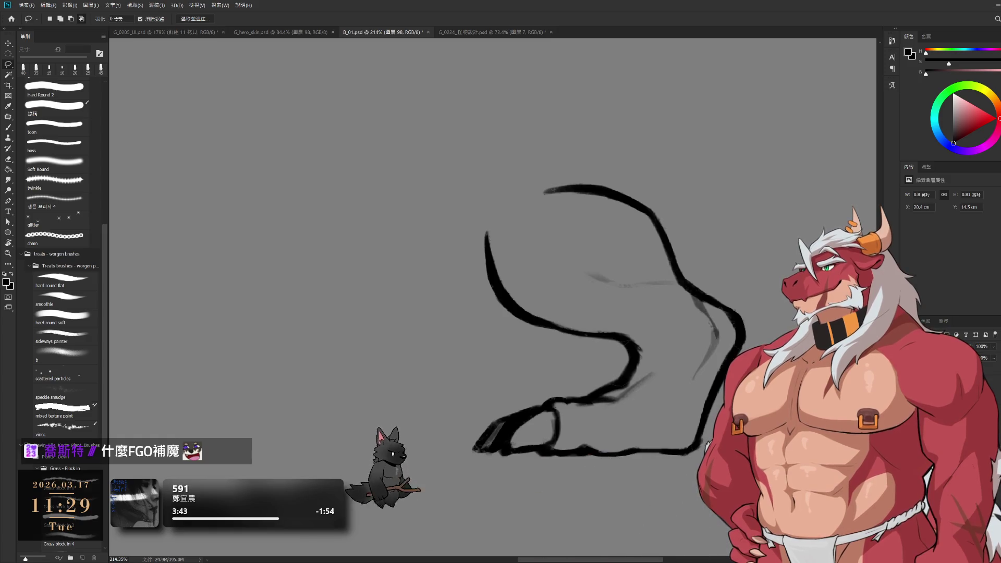
key(alt+BackSpace)
key(ctrl+x)
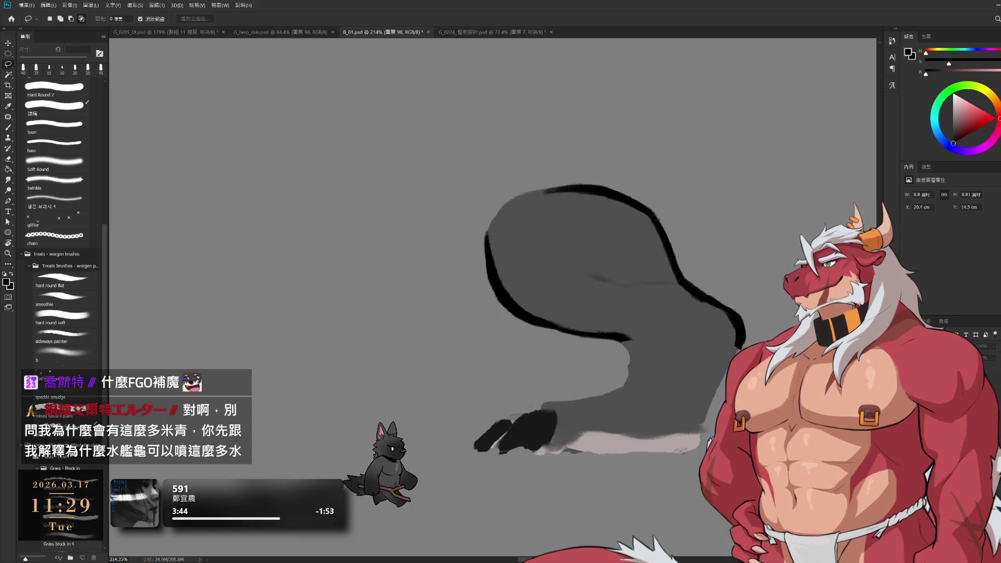
- Copy the lassoed leg onto a new layer and toggle the grey fill and outline to compare
mouse_move(669, 356)
mouse_down()
mouse_move(422, 121)
mouse_move(548, 338)
mouse_up()
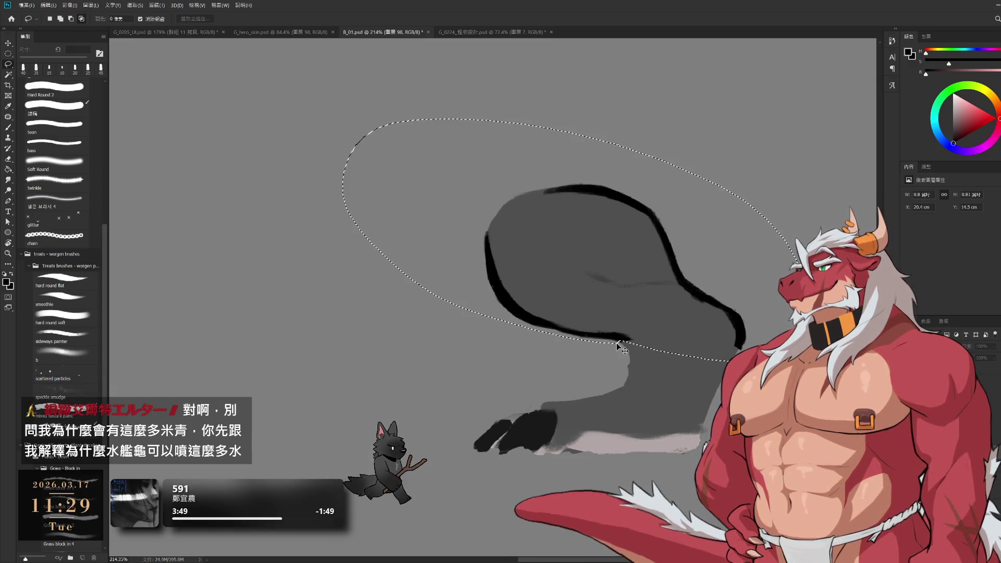
key(ctrl+v)
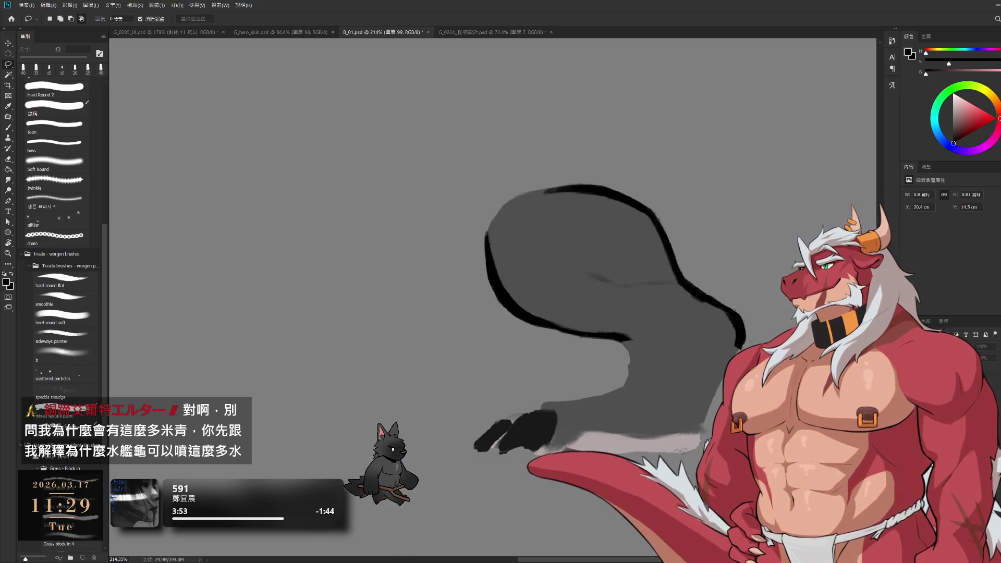
key(ctrl+comma)
key(ctrl+comma)
key(ctrl+comma)
key(alt+bracketright)
key(ctrl+comma)
key(ctrl+comma)
key(ctrl+comma)
key(ctrl+comma)
key(alt+bracketleft)
key(ctrl+comma)
key(ctrl+comma)
key(ctrl+comma)
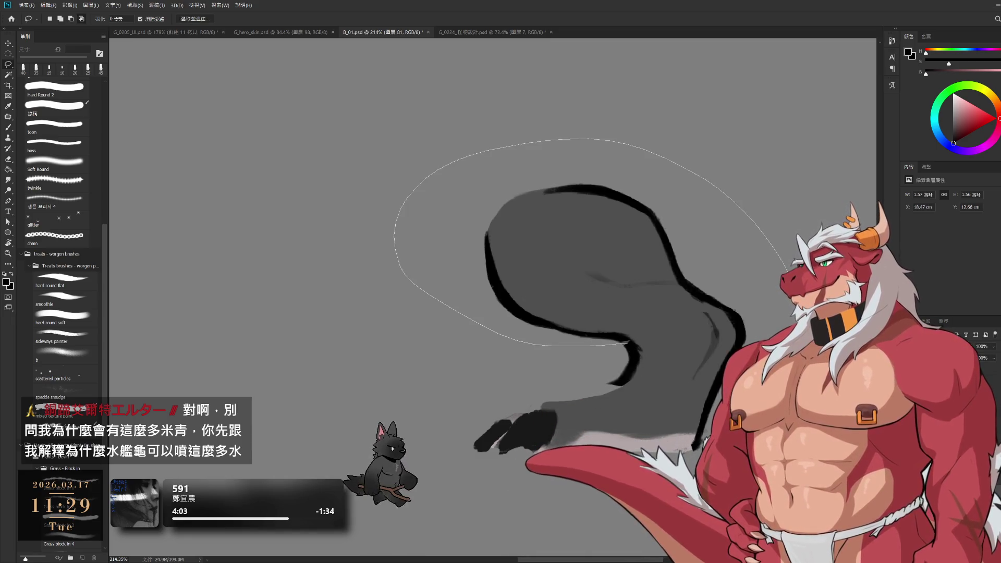
- Copy the selected creature area to a new layer and toggle the outline strokes to compare
drag(680, 365, 675, 361)
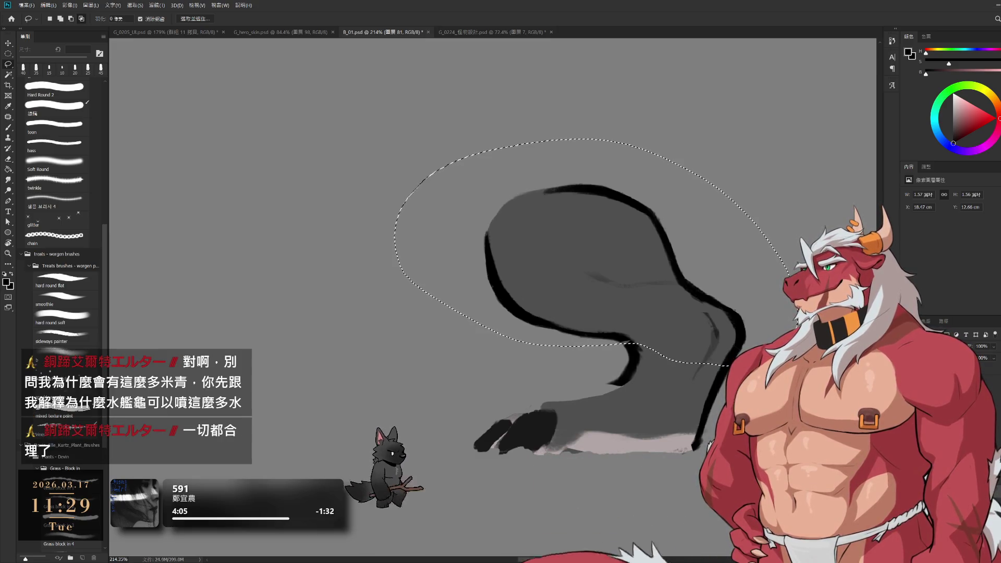
key(ctrl+j)
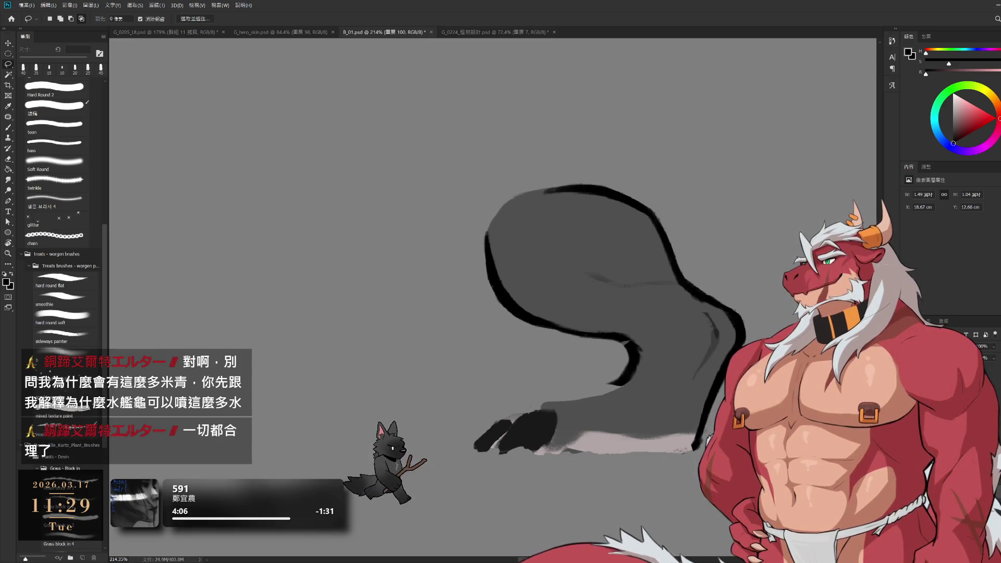
key(ctrl+comma)
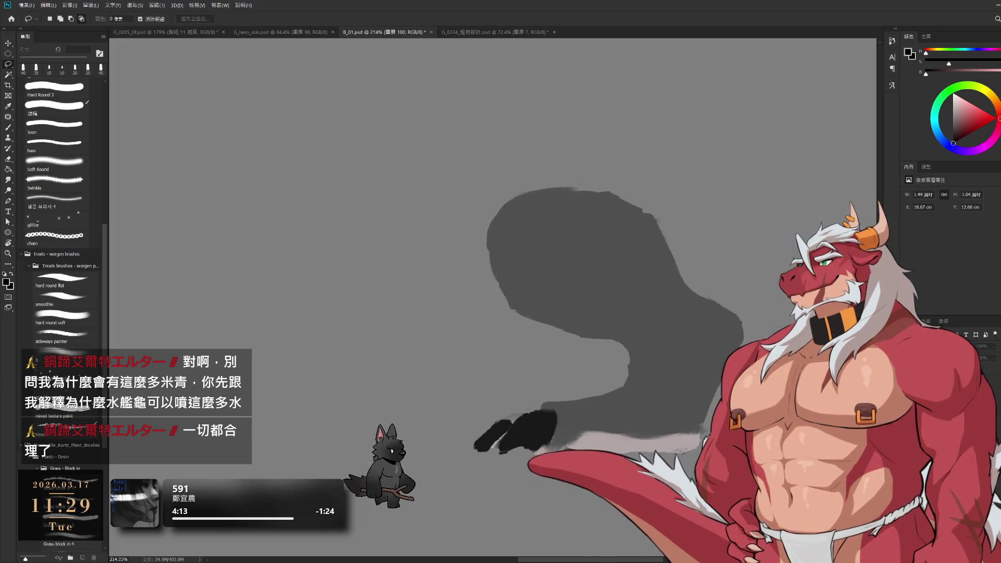
key(ctrl+comma)
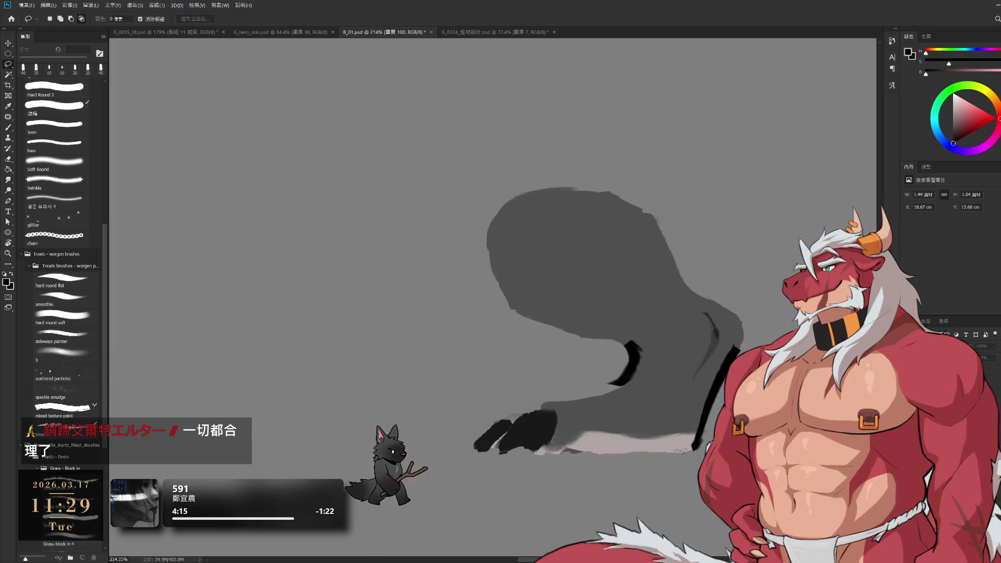
key(ctrl+comma)
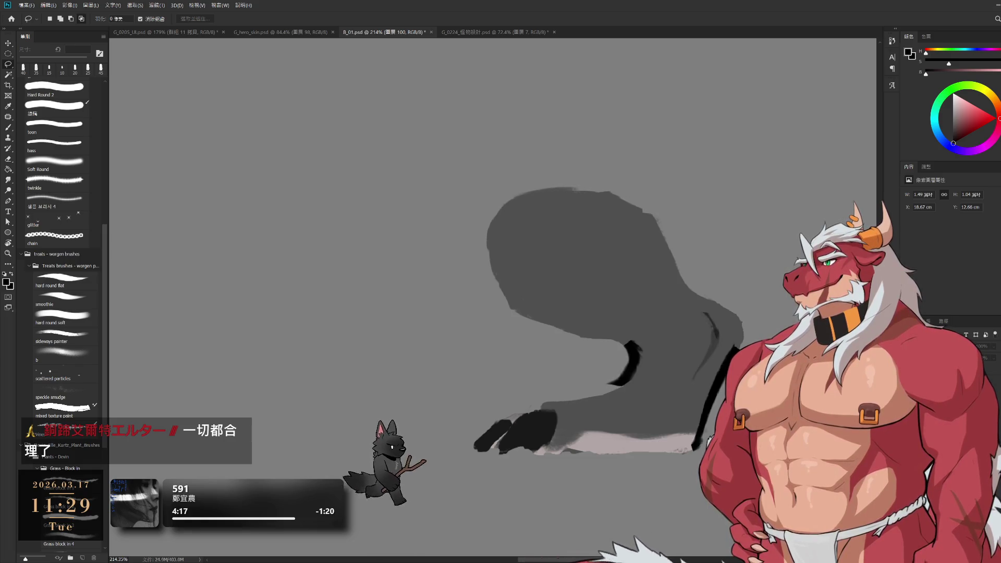
- Try copying the leg's right lobe to its own layer, then step back and restore the grey blob
mouse_move(758, 326)
mouse_down()
mouse_move(767, 365)
mouse_move(704, 443)
mouse_move(616, 418)
mouse_move(632, 370)
mouse_up()
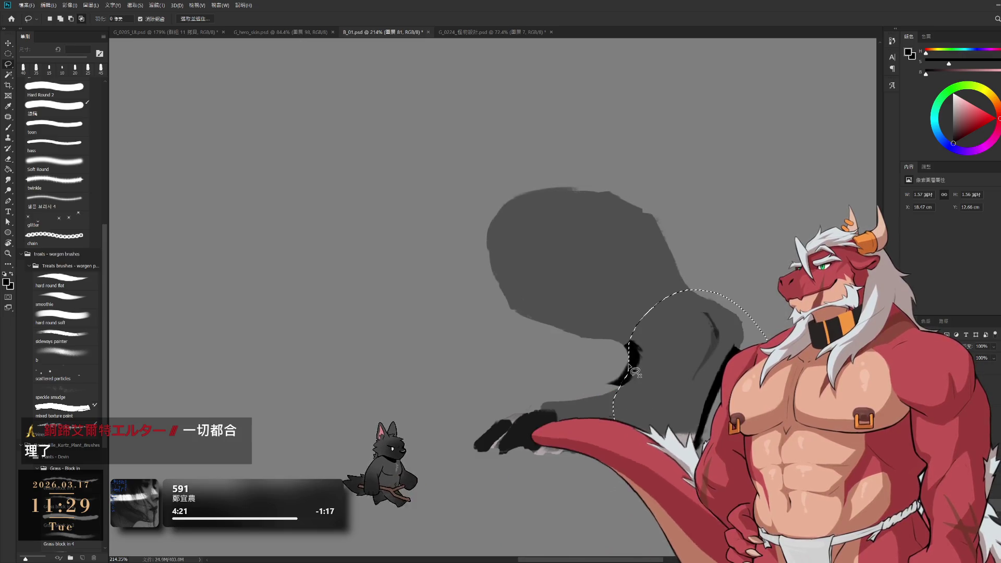
key(ctrl+j)
key(ctrl+z)
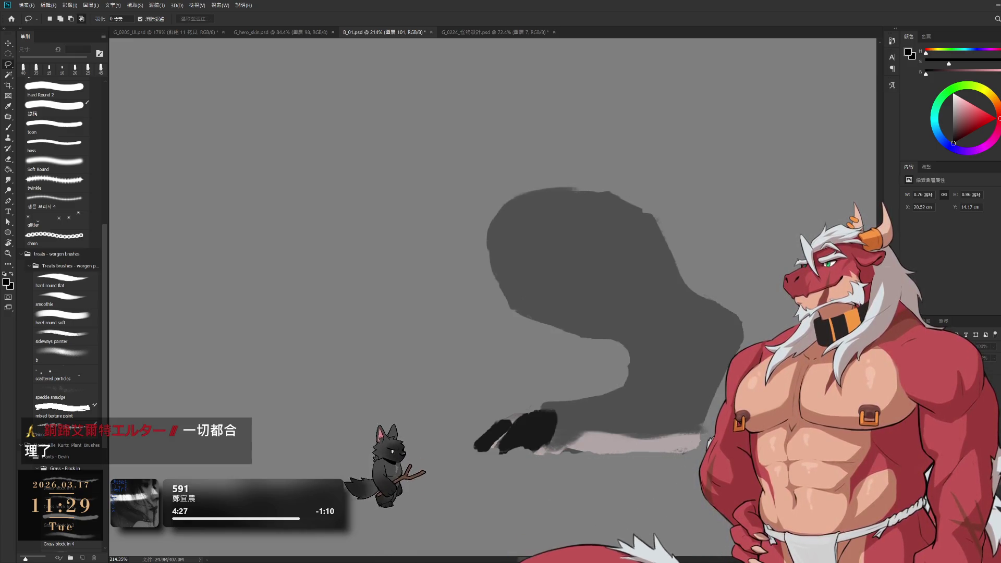
key(ctrl+z)
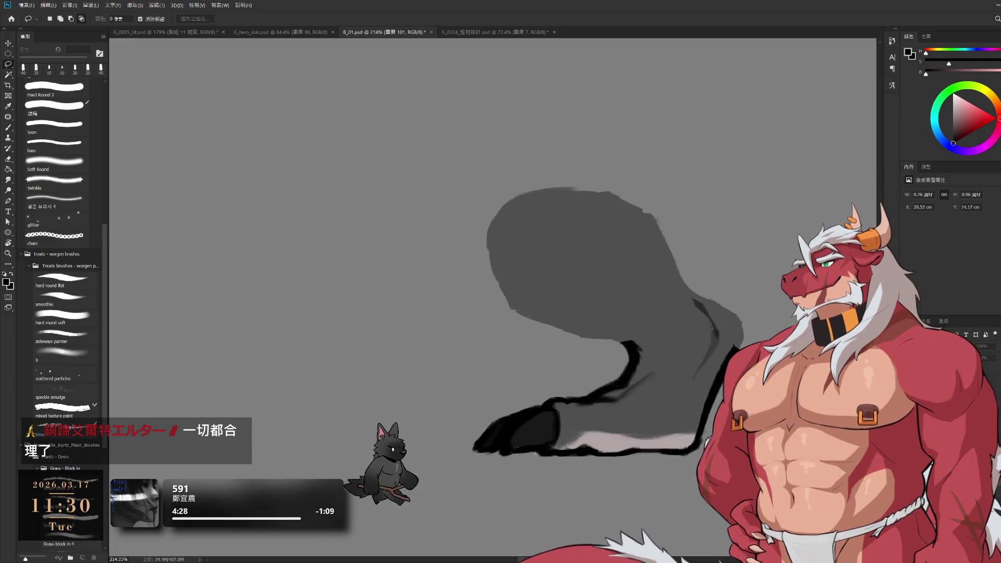
drag(631, 343, 620, 383)
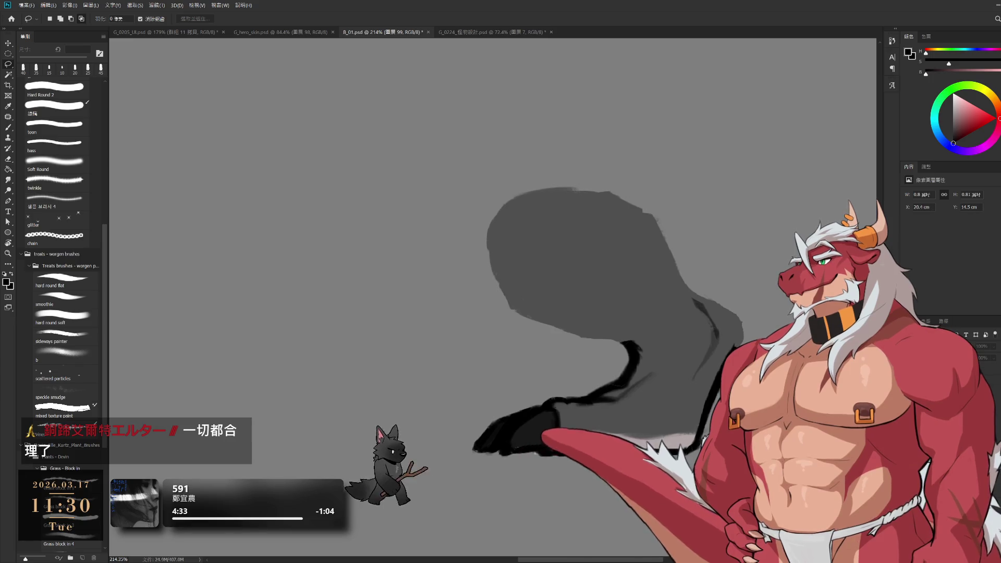
key(ctrl+z)
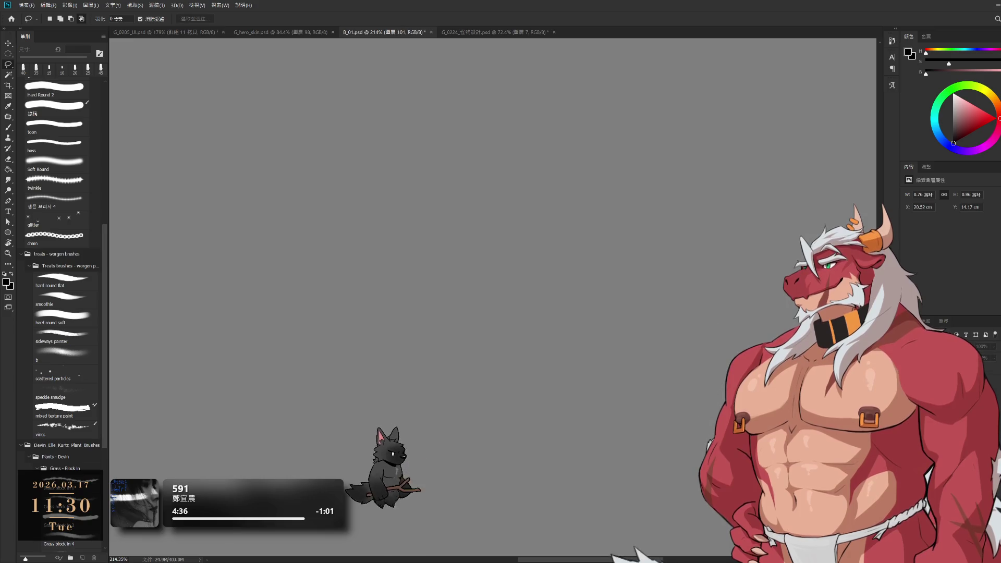
key(ctrl+z)
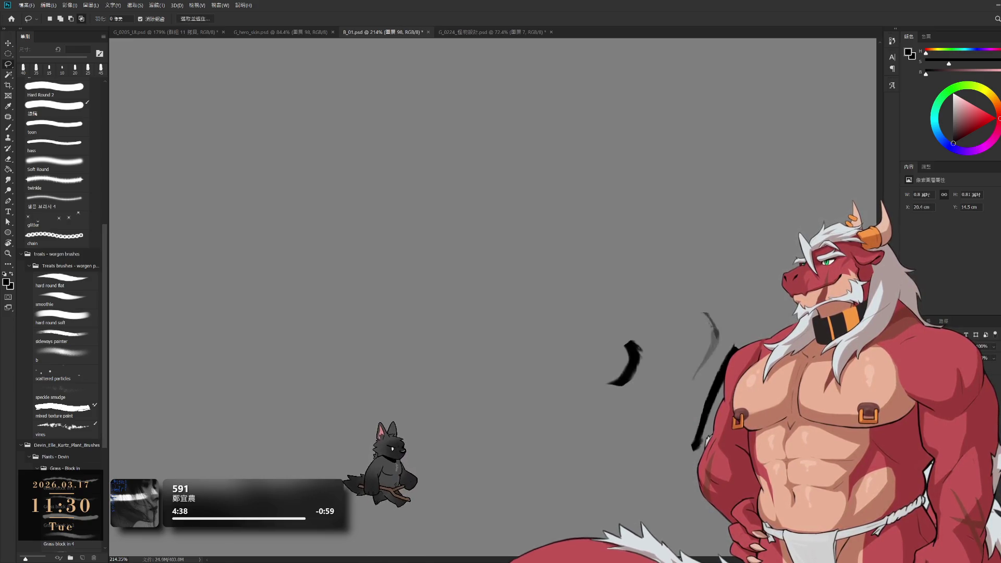
key(ctrl+z)
key(ctrl+z)
key(ctrl+z)
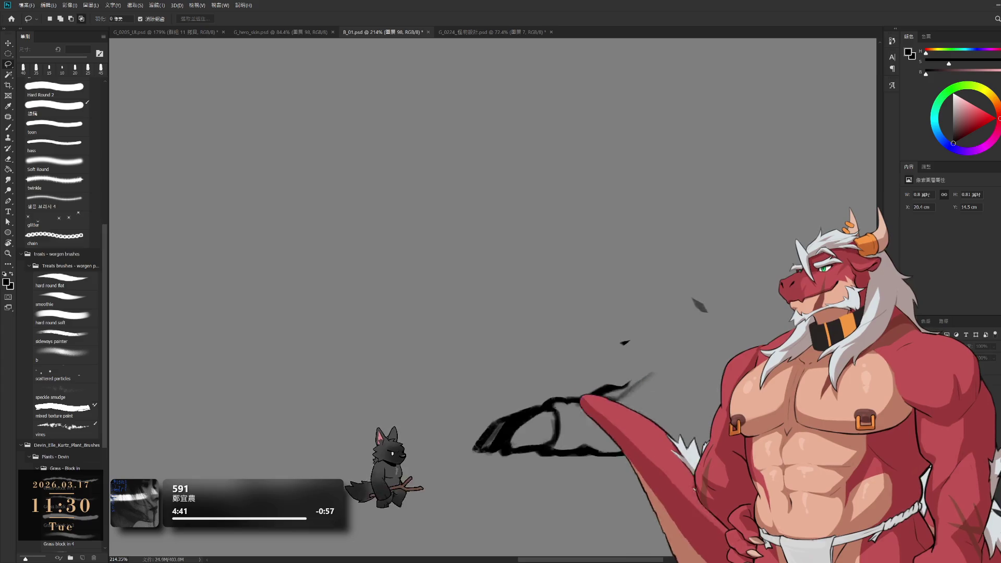
key(ctrl+shift+z)
key(ctrl+shift+z)
key(ctrl+shift+z)
- Lasso the foot, invert the selection, delete the grey outside it and deselect
mouse_move(613, 383)
mouse_down()
mouse_move(691, 407)
mouse_move(704, 438)
mouse_up()
drag(545, 390, 613, 384)
key(ctrl+shift+i)
key(Delete)
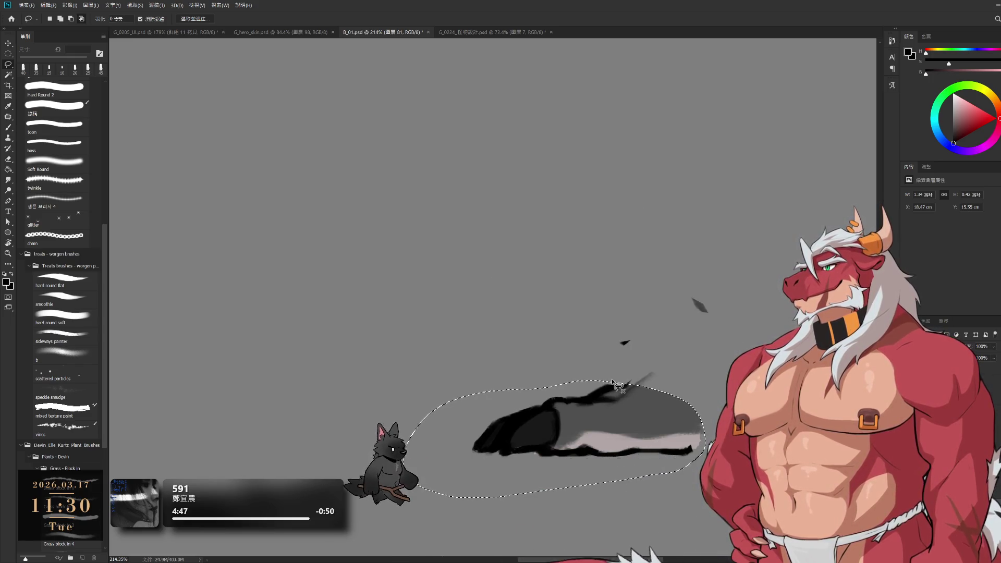
key(ctrl+d)
- Start a selection above the foot, add a new empty layer and clear the selection
mouse_move(694, 348)
mouse_down()
mouse_move(708, 264)
mouse_move(753, 295)
mouse_move(741, 328)
mouse_up()
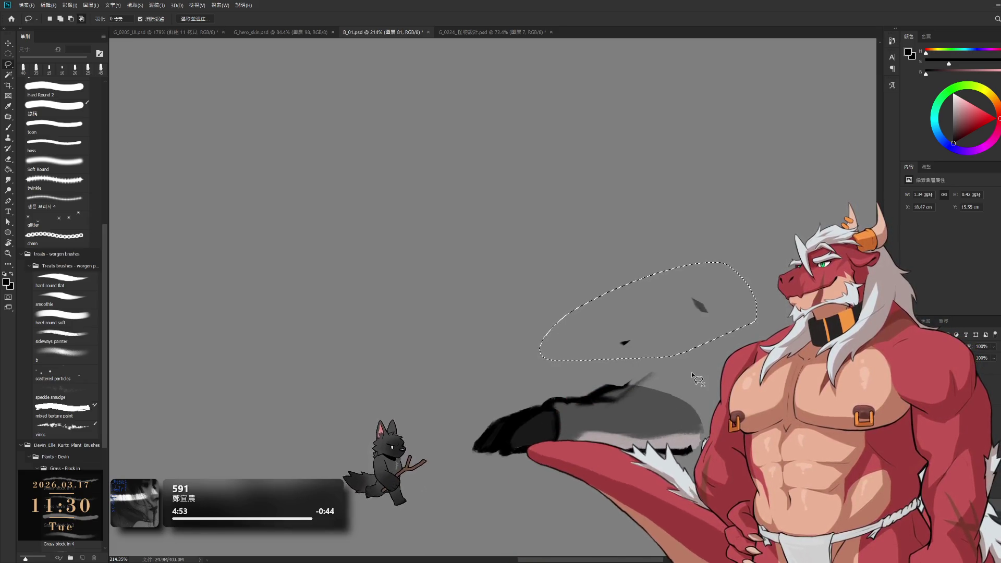
key(ctrl+shift+alt+n)
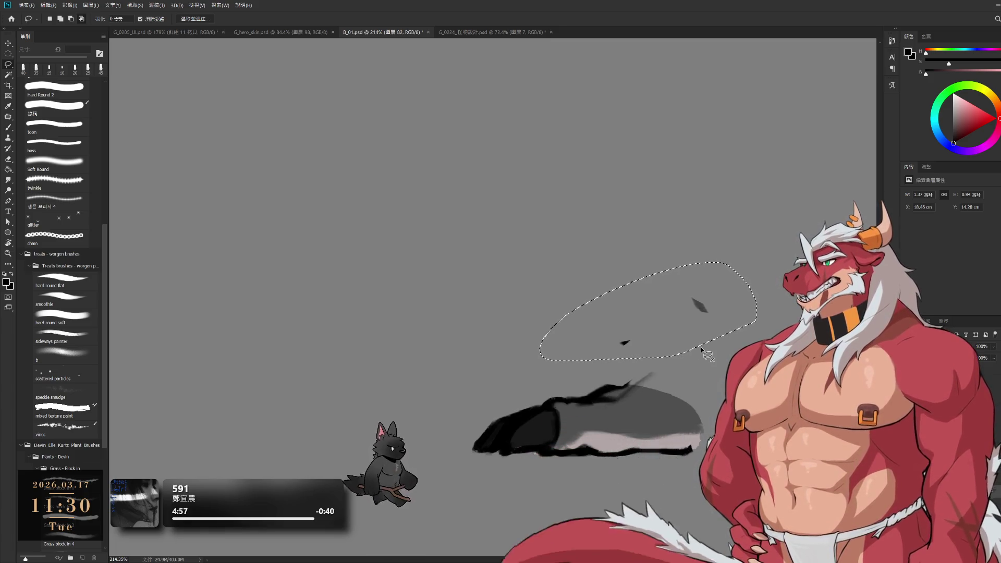
key(ctrl+d)
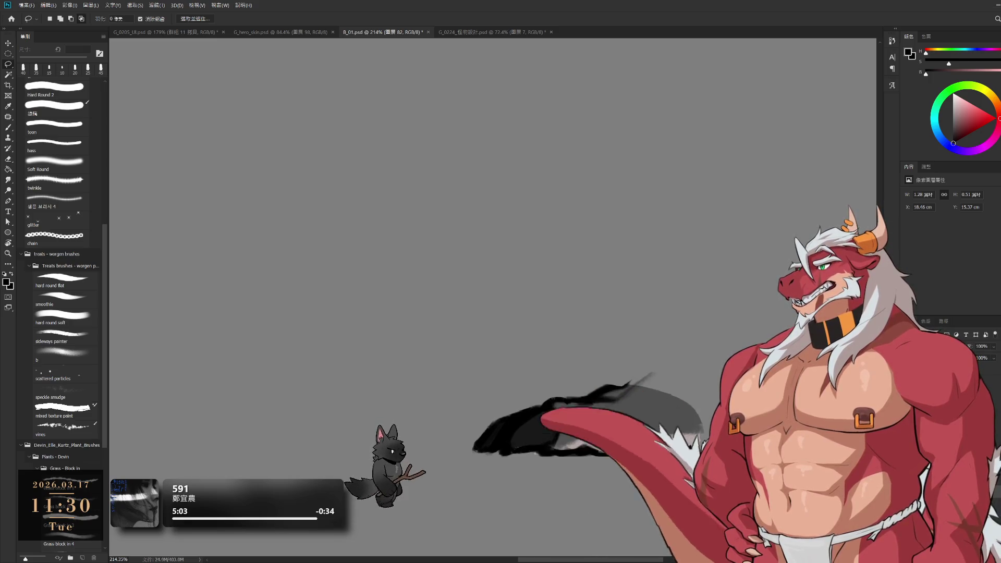
key(shift+alt+bracketleft)
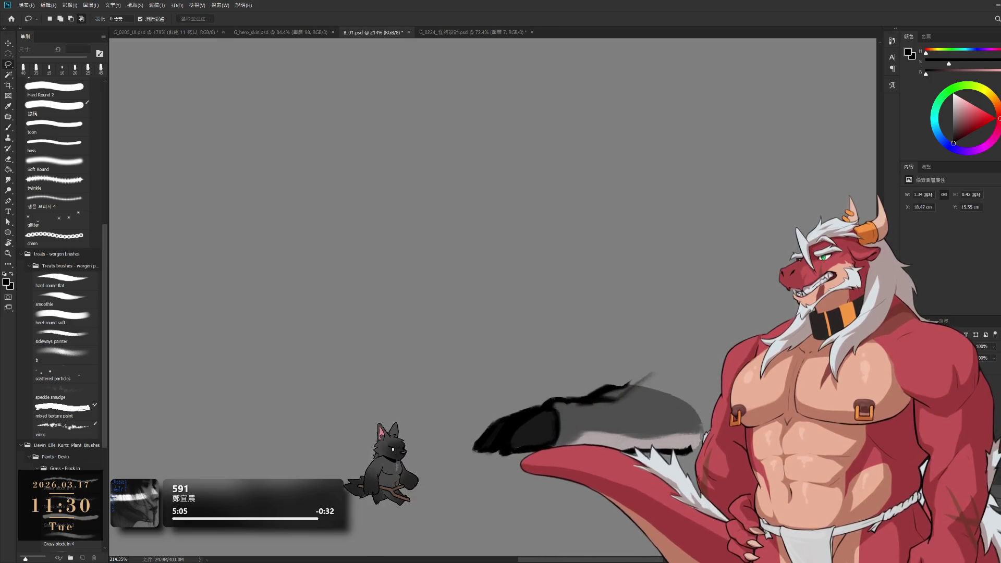
key(alt+bracketright)
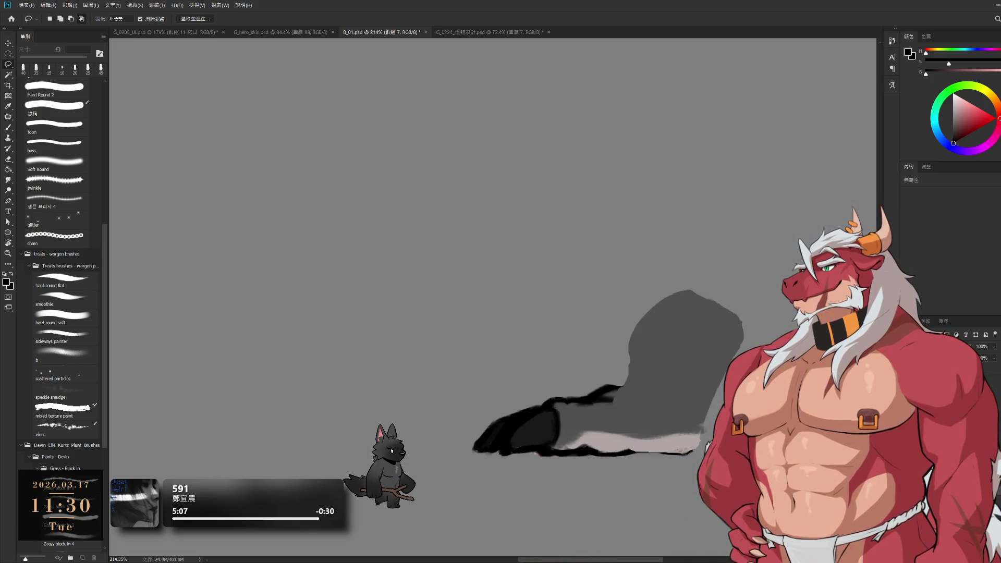
key(ctrl+comma)
key(alt+bracketleft)
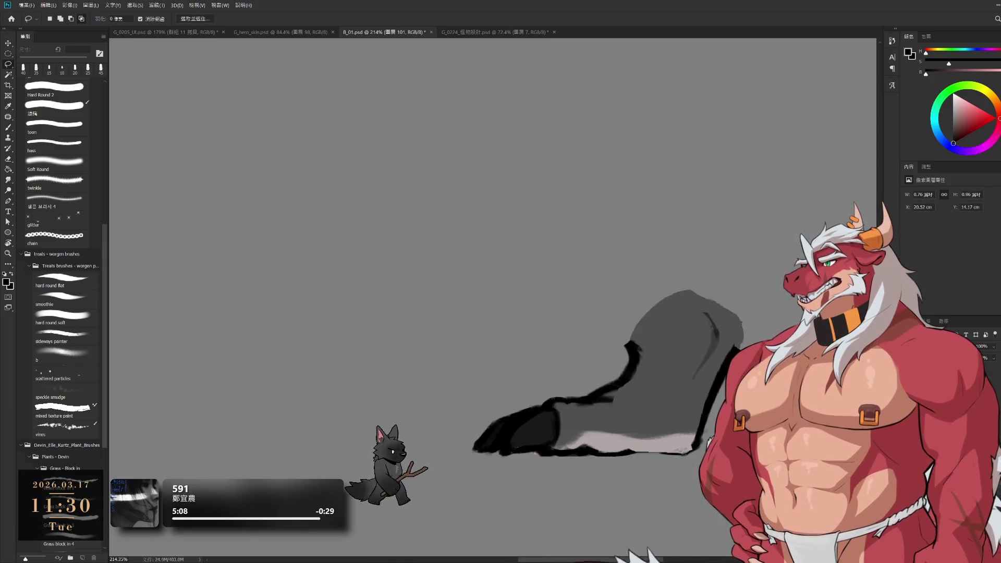
key(ctrl+comma)
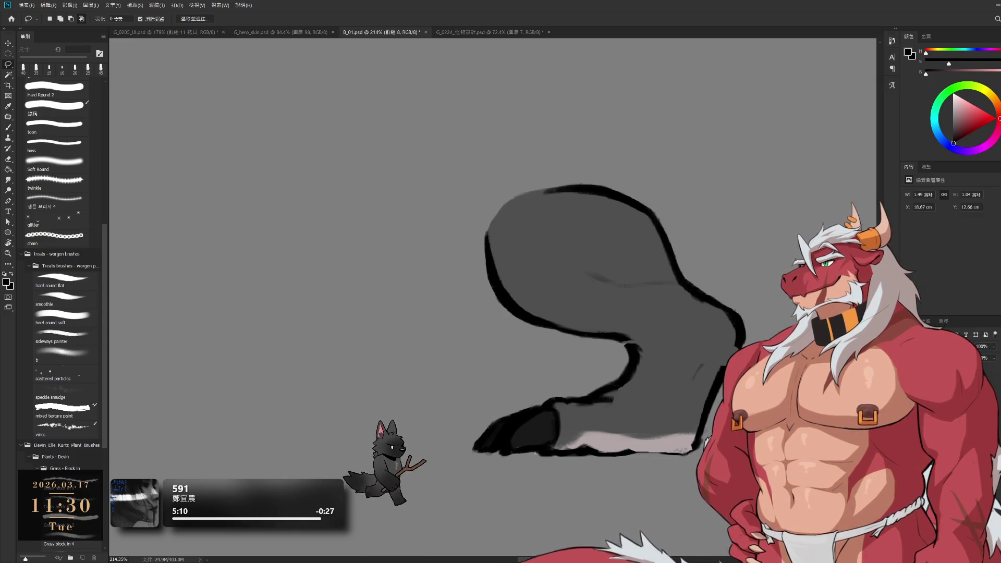
key(ctrl+comma)
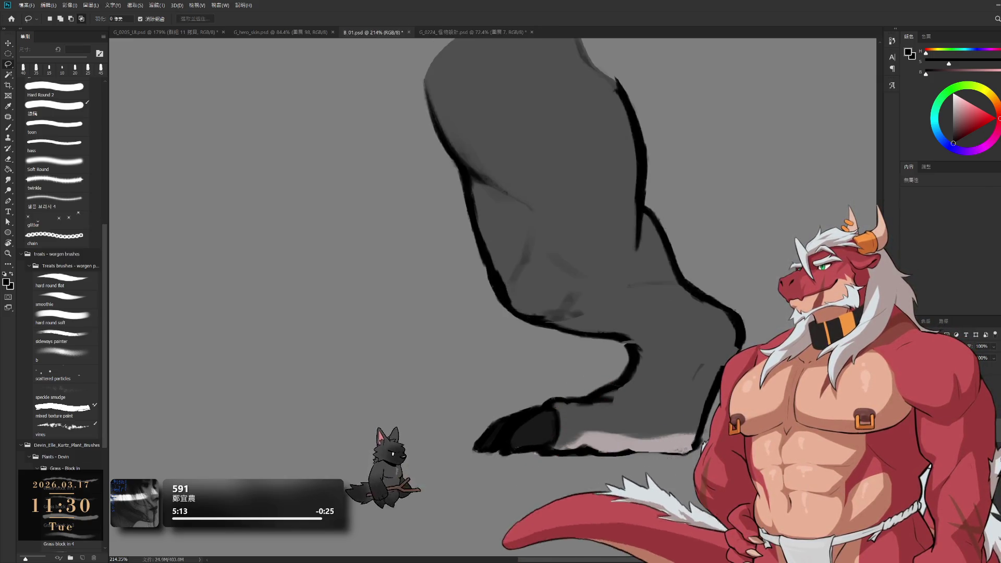
key(alt+bracketleft)
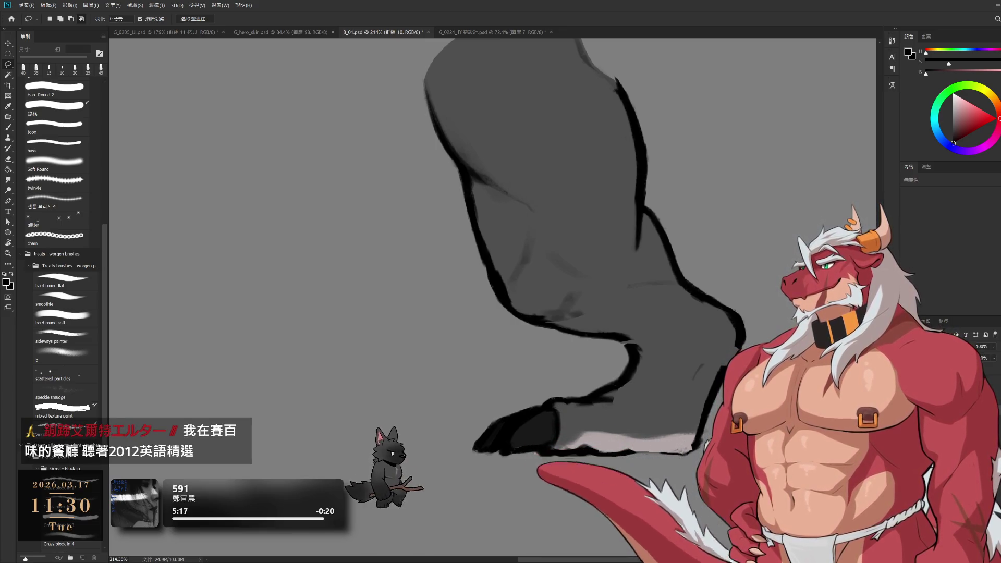
key(ctrl+comma)
key(ctrl+comma)
key(ctrl+comma)
key(ctrl+comma)
key(ctrl+comma)
key(ctrl+comma)
key(ctrl+comma)
key(ctrl+comma)
key(ctrl+comma)
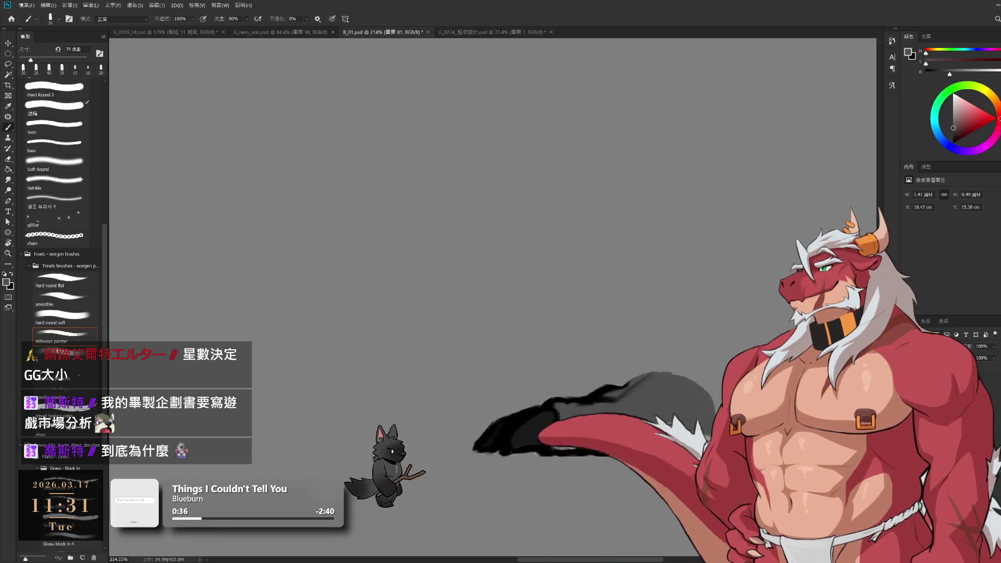
- Sample a light grey and paint a pale band along the underside of the dark shape
key(bracketright)
alt+click(702, 432)
key(bracketleft)
alt+click(678, 417)
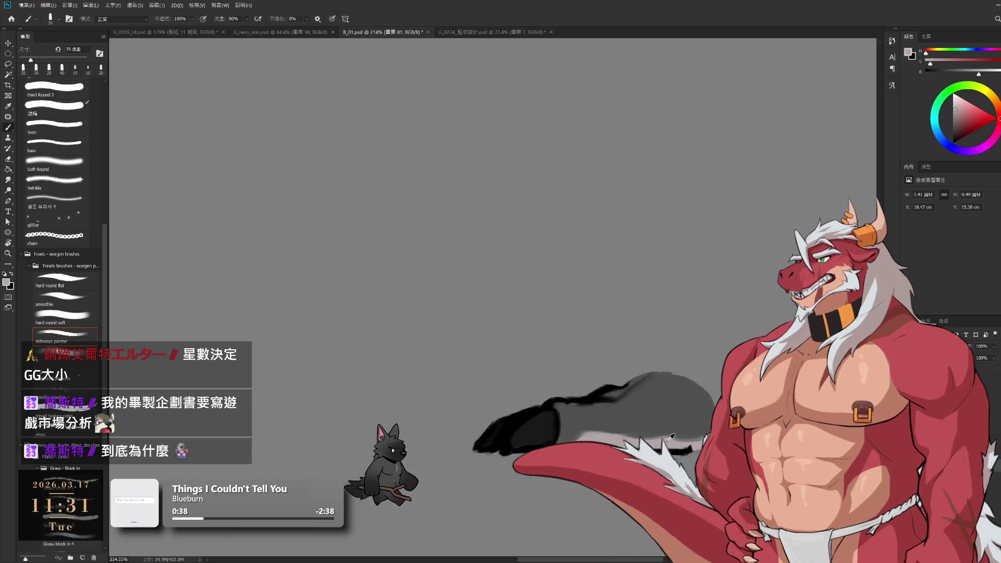
drag(694, 437, 605, 441)
- Pick black with a fine brush and stroke the shape's right edge and top edge
key(e)
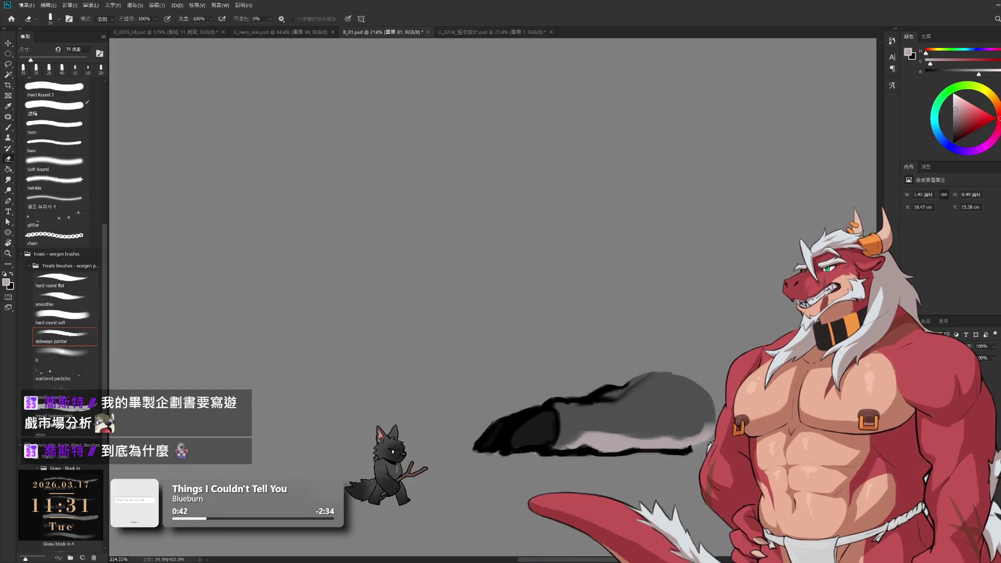
mouse_move(682, 434)
mouse_down()
mouse_move(665, 395)
mouse_move(685, 404)
mouse_up()
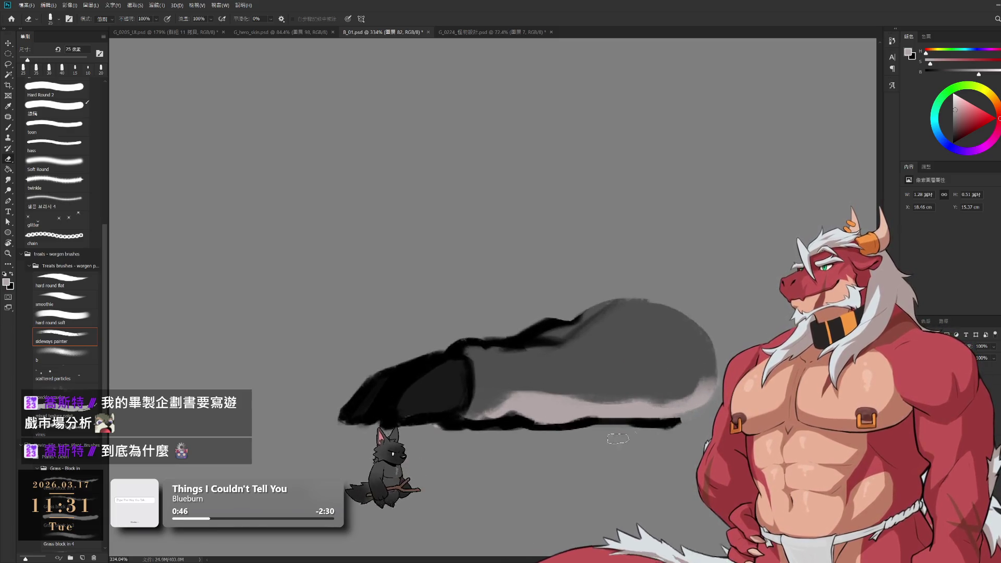
key(b)
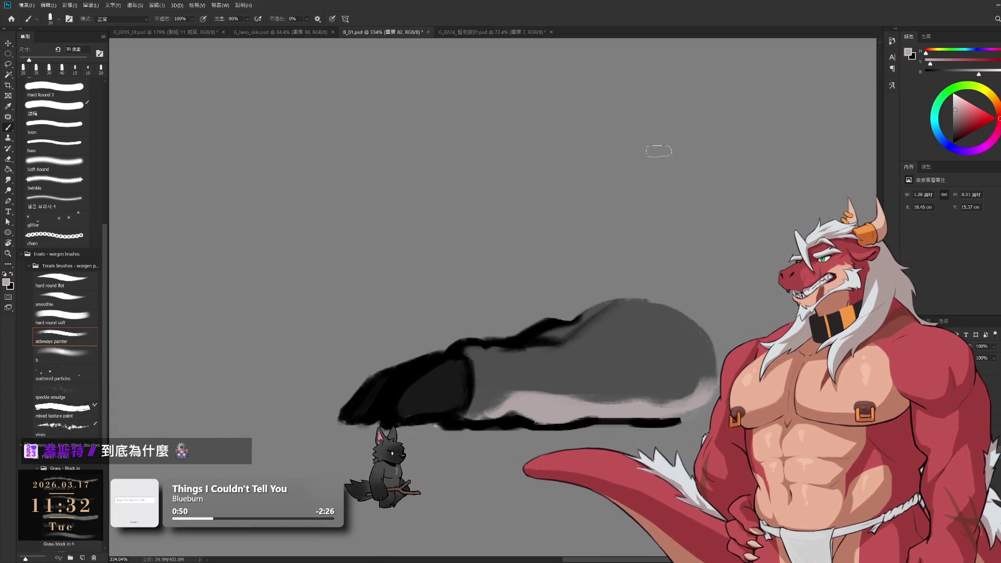
alt+click(667, 419)
key(bracketleft)
key(bracketleft)
drag(711, 395, 711, 389)
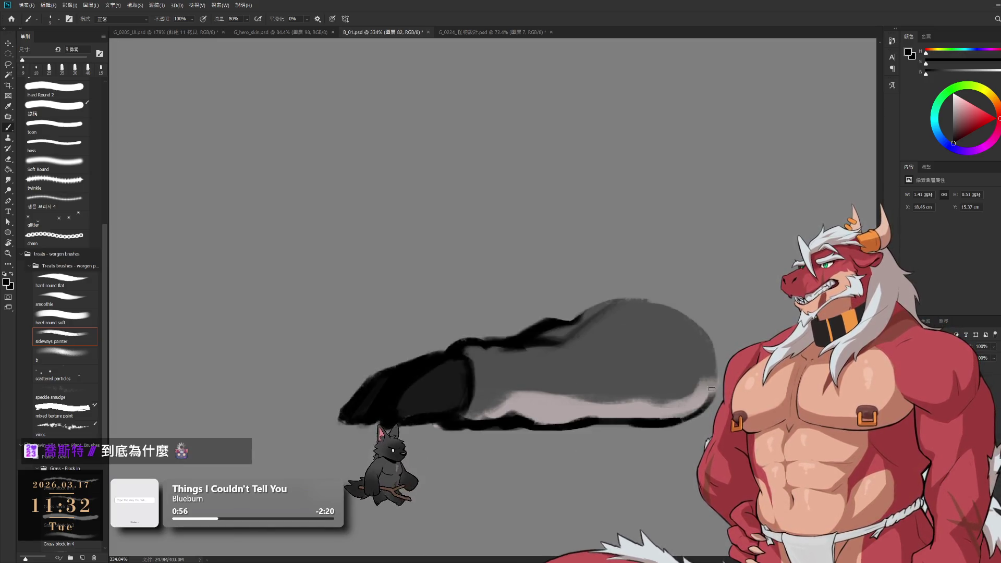
drag(587, 311, 655, 308)
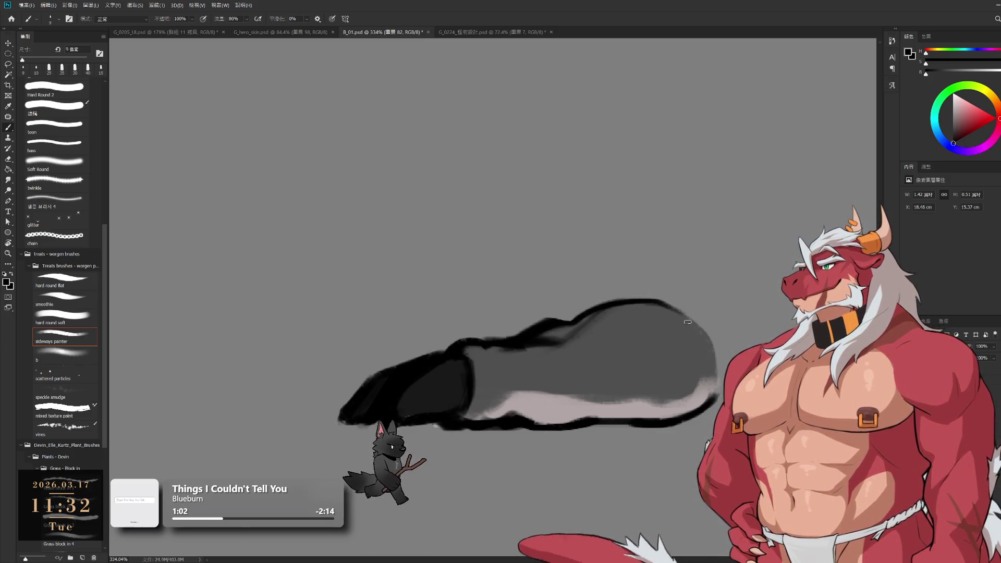
- Trim the grey blob's right edge, undo to keep the cleaner outline, and activate layer 圖層 98
key(alt+bracketleft)
key(e)
drag(715, 375, 706, 422)
scroll(724, 391, down, 3)
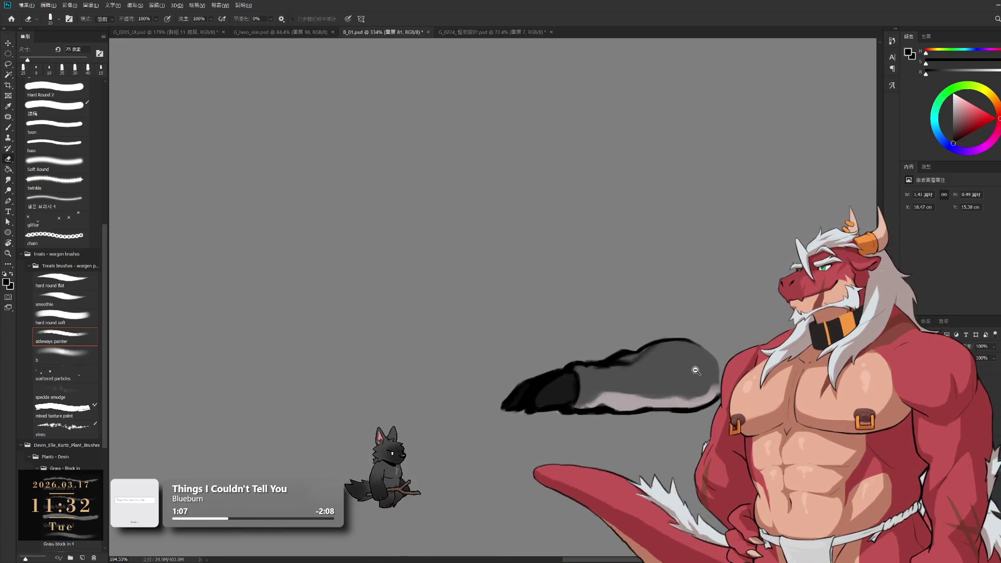
key(ctrl+z)
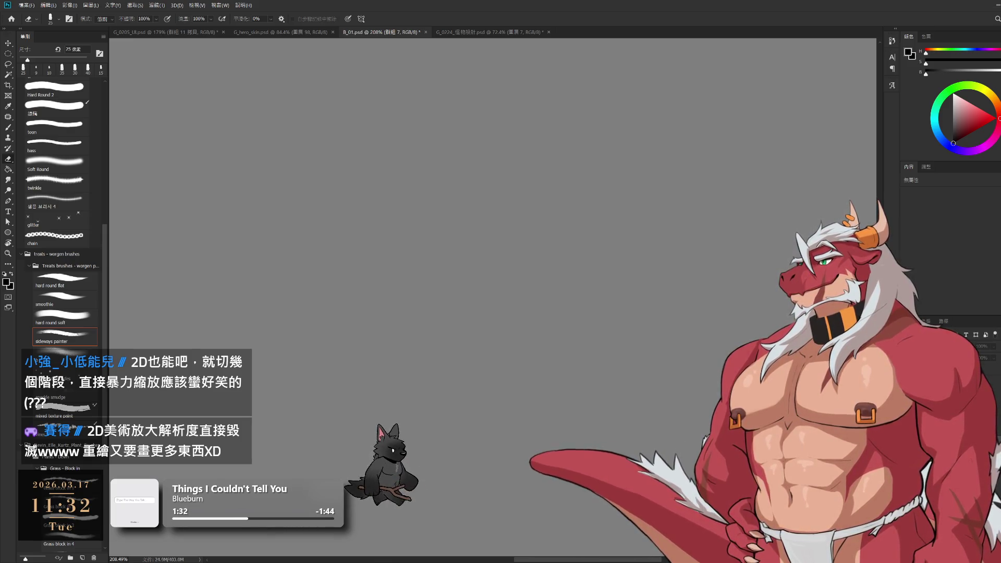
key(alt+bracketleft)
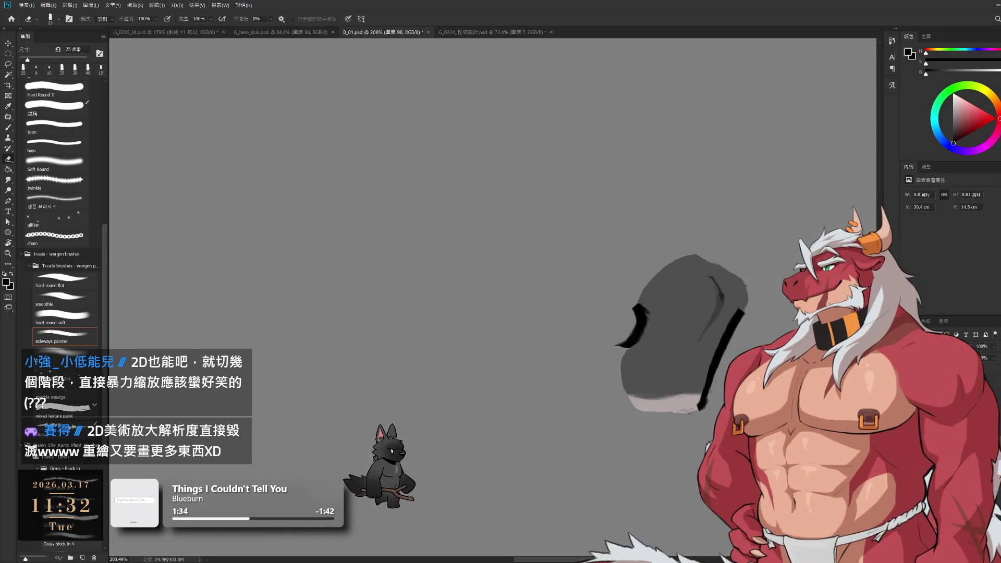
- Extend the black outline down the left side, around the bottom-left corner, along the bottom and right edge
key(b)
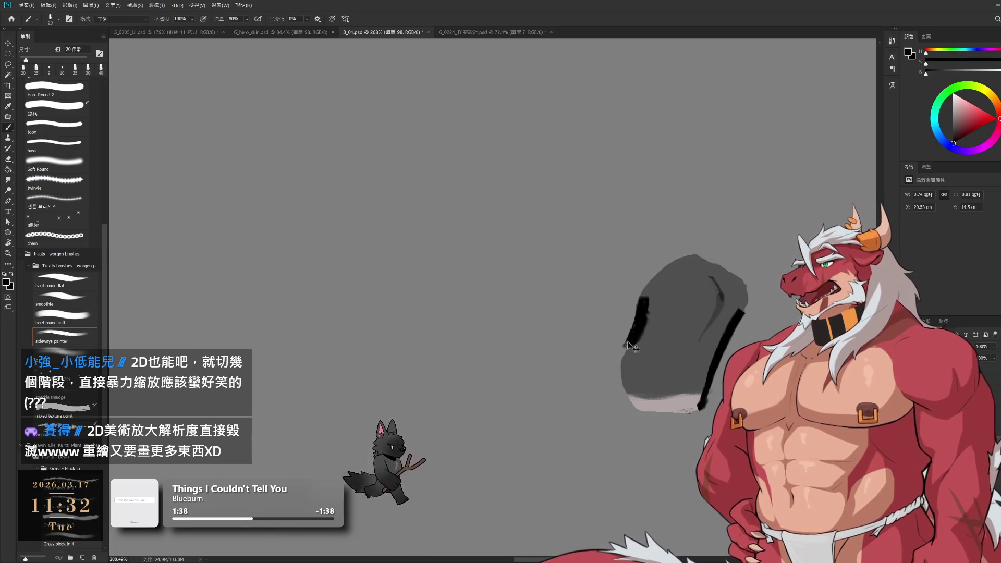
key(bracketleft)
drag(632, 345, 621, 365)
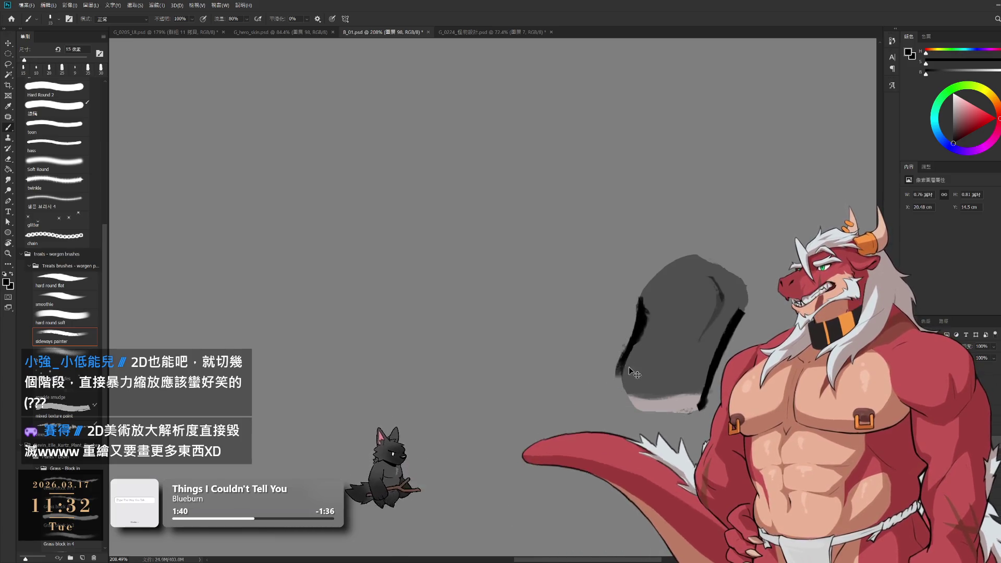
drag(621, 365, 646, 410)
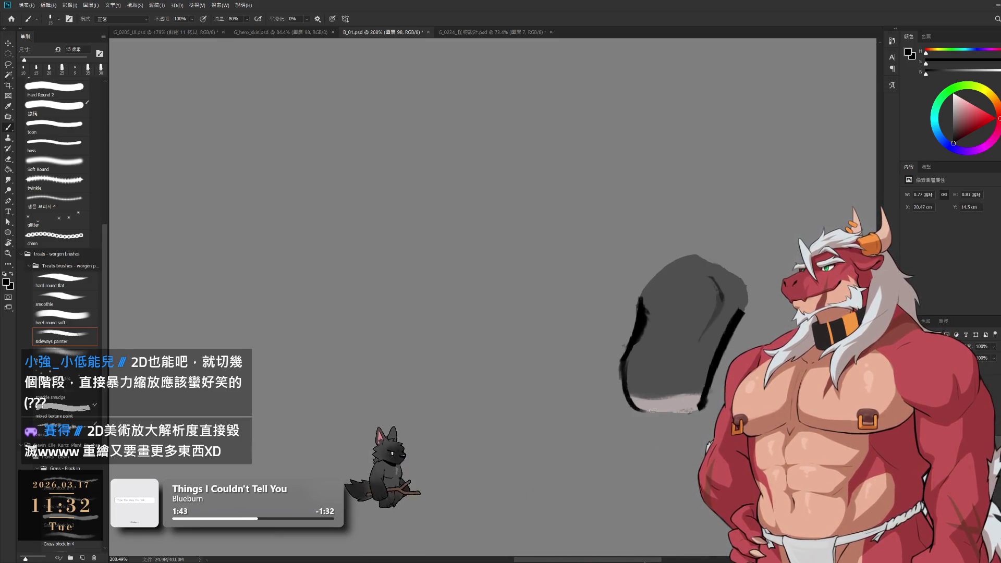
key(bracketright)
drag(632, 405, 690, 415)
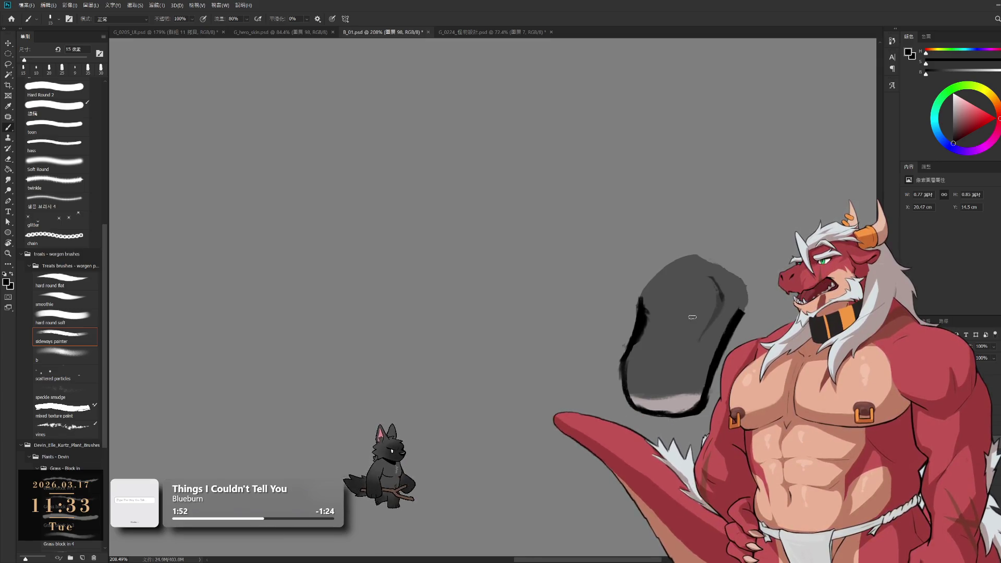
mouse_move(658, 273)
mouse_down()
mouse_move(642, 309)
mouse_move(642, 296)
mouse_up()
key(ctrl+z)
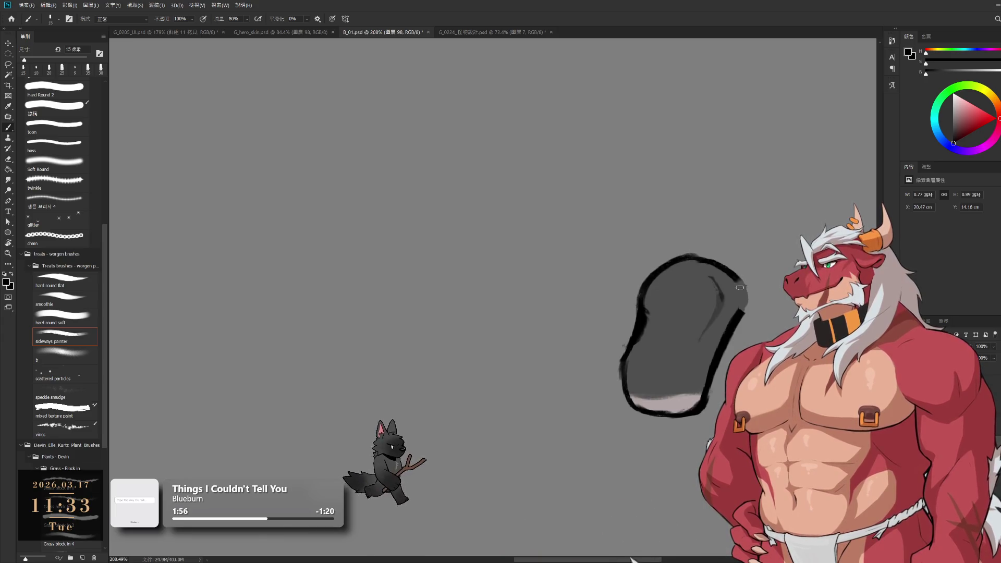
drag(726, 292, 733, 316)
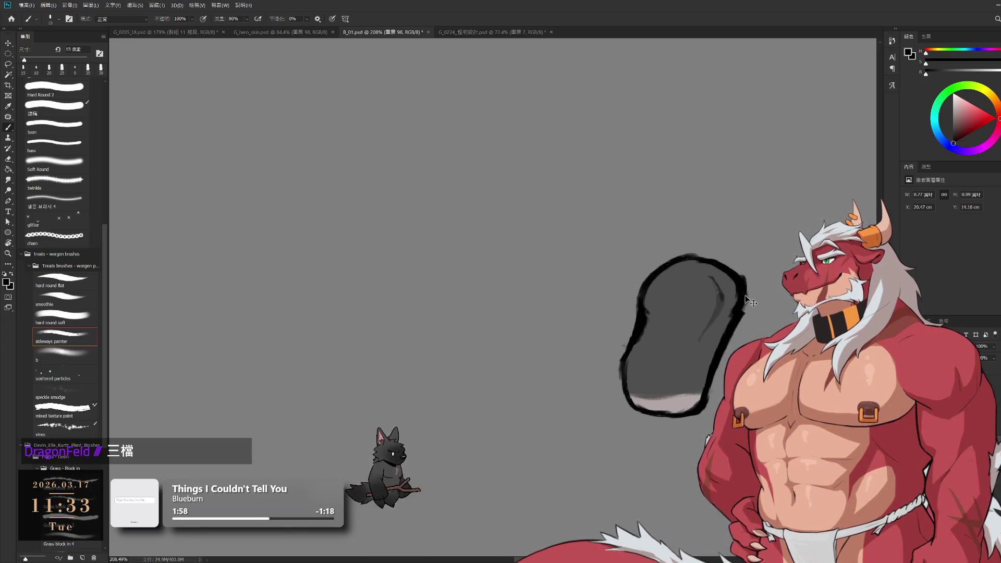
- Erase along the shape's right edge with a smaller eraser, then return to layer 圖層 98
key(e)
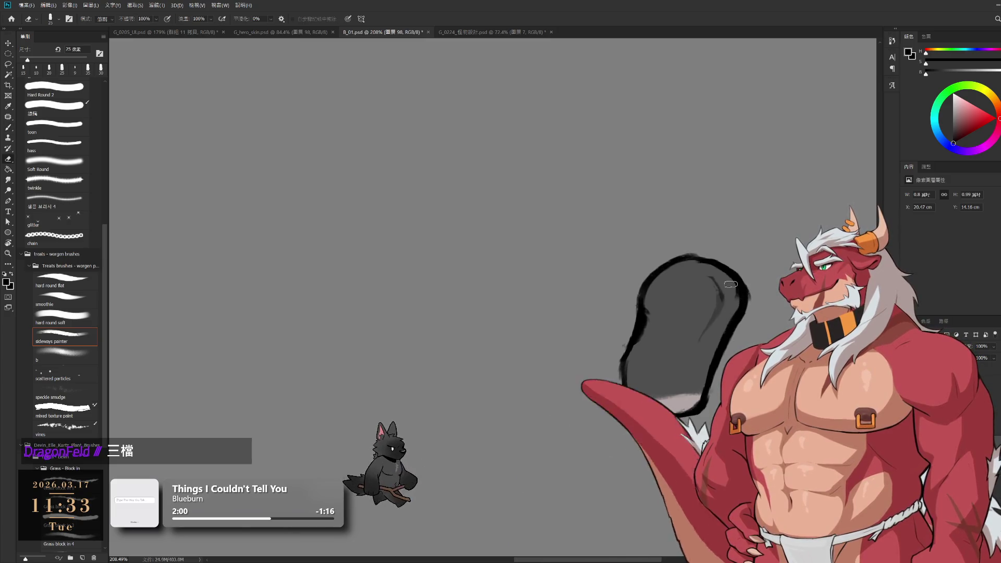
key(bracketleft)
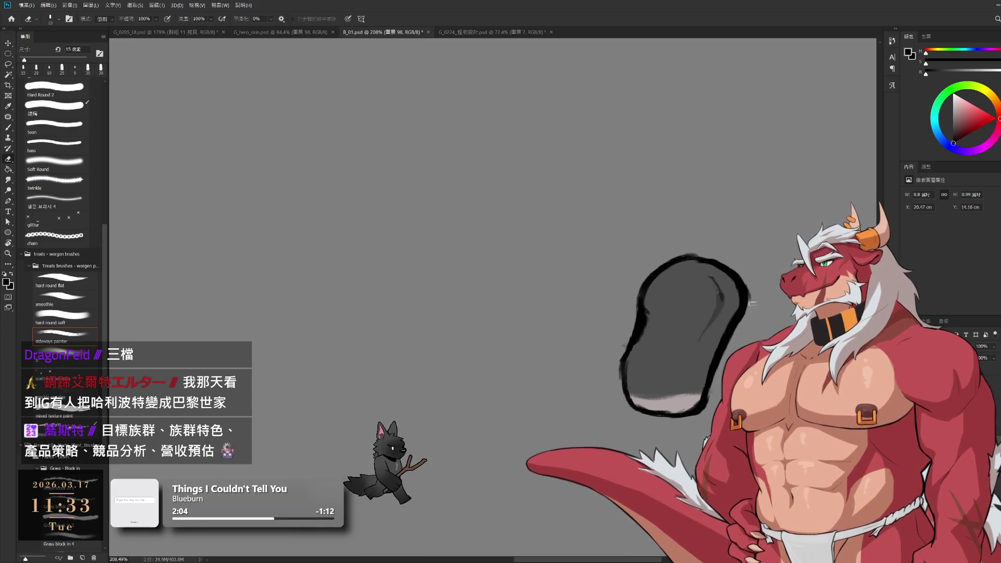
drag(743, 306, 744, 273)
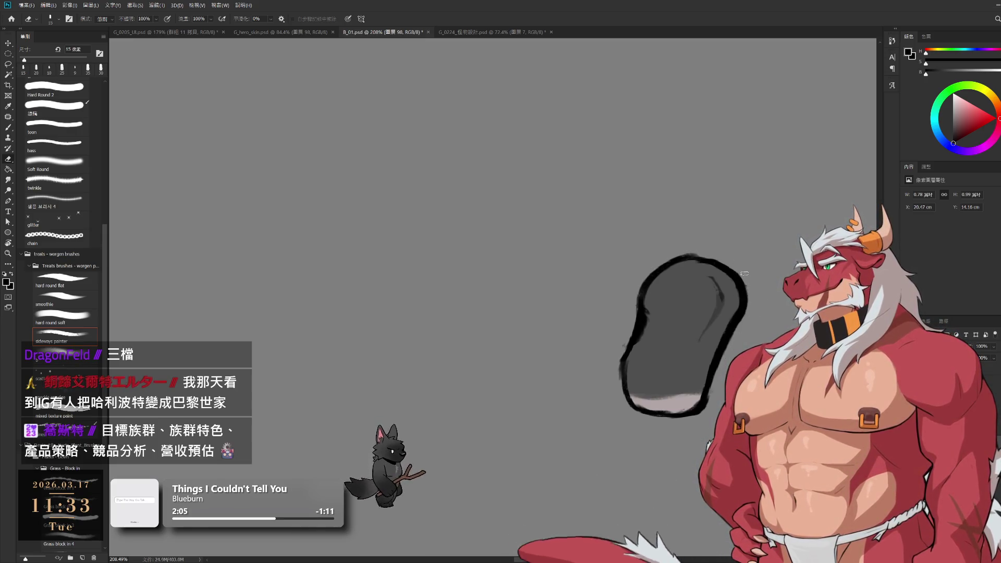
ctrl+click(700, 342)
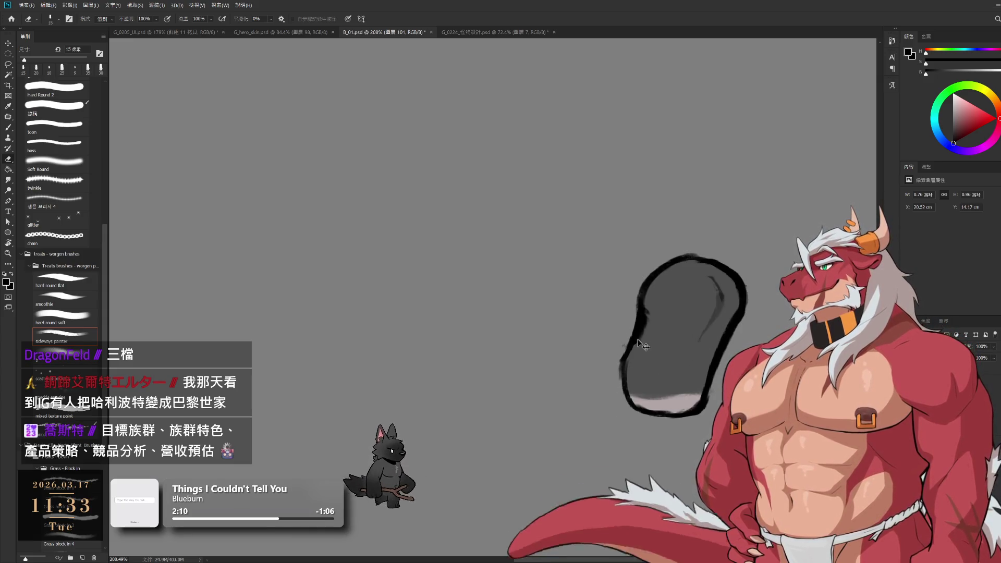
ctrl+click(616, 377)
- Alternate between Brush and Eraser and undo the last erase on the grey shape
key(b)
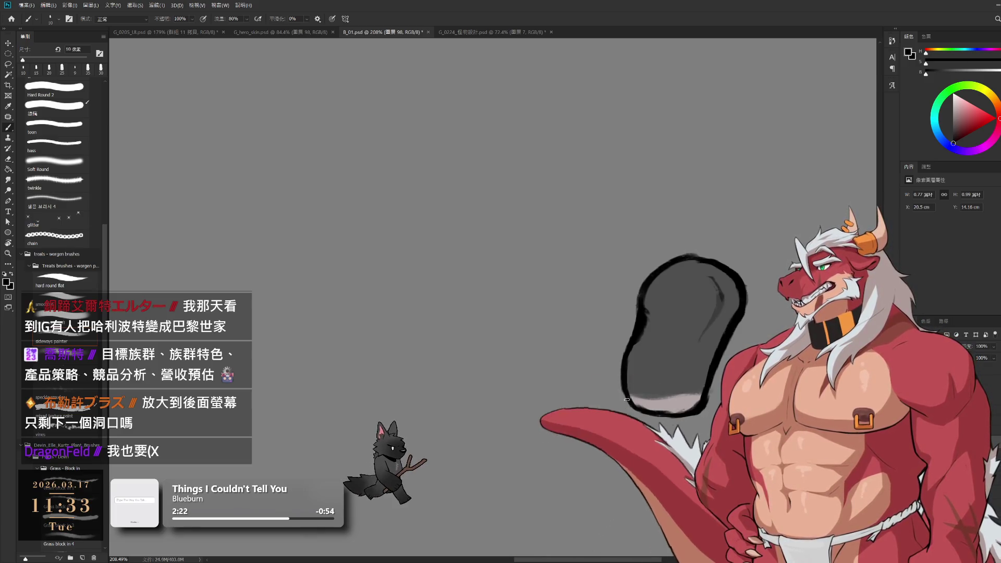
key(e)
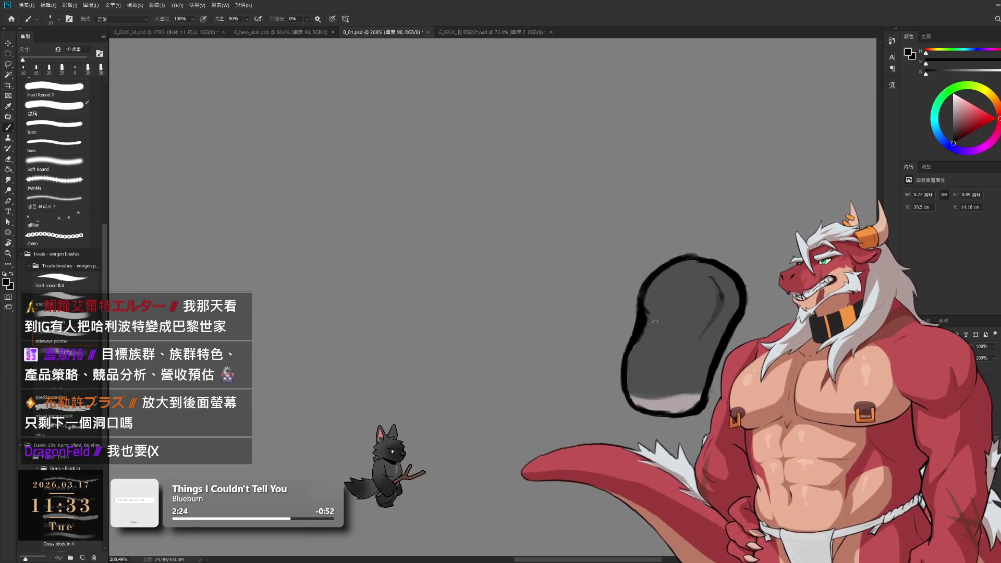
key(b)
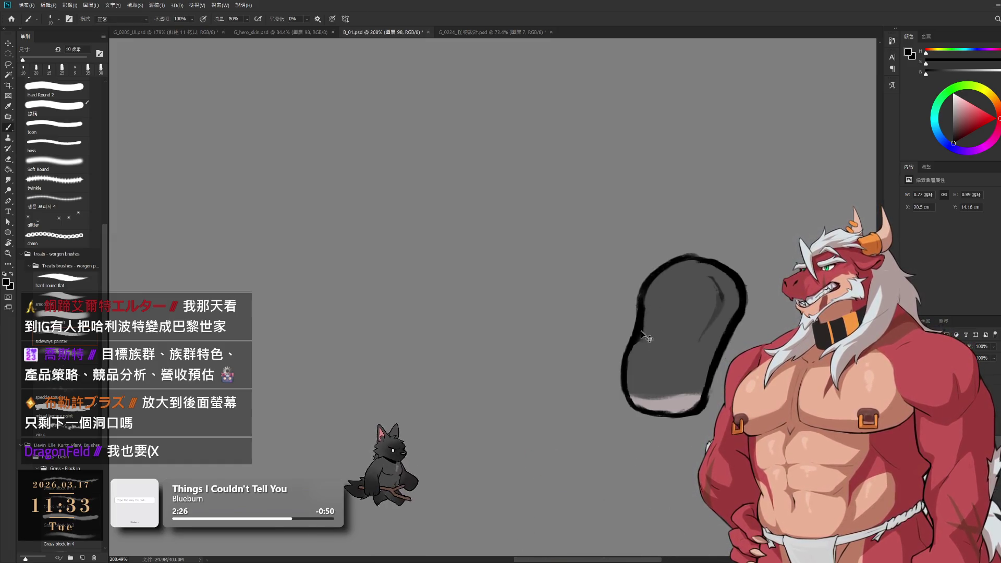
key(e)
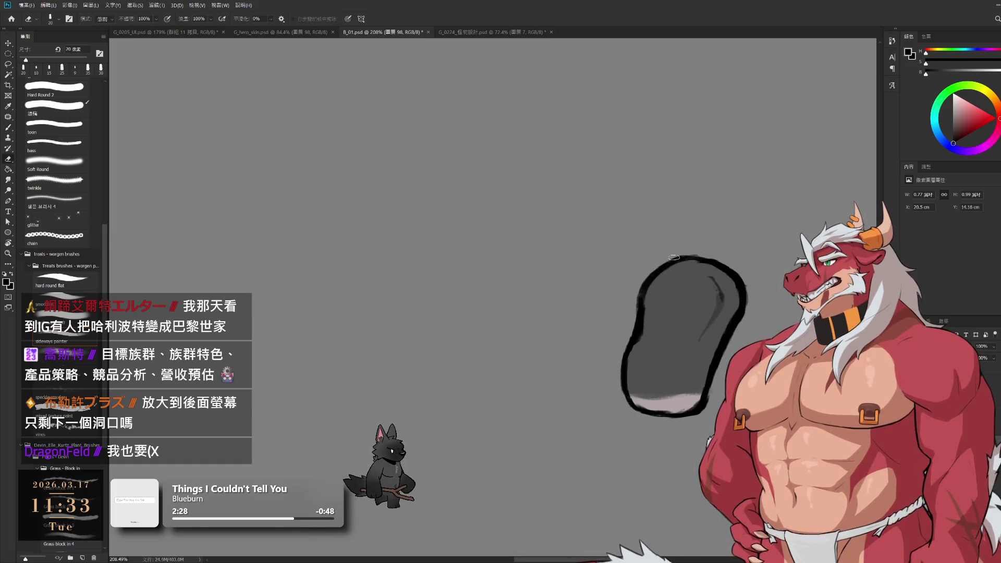
key(b)
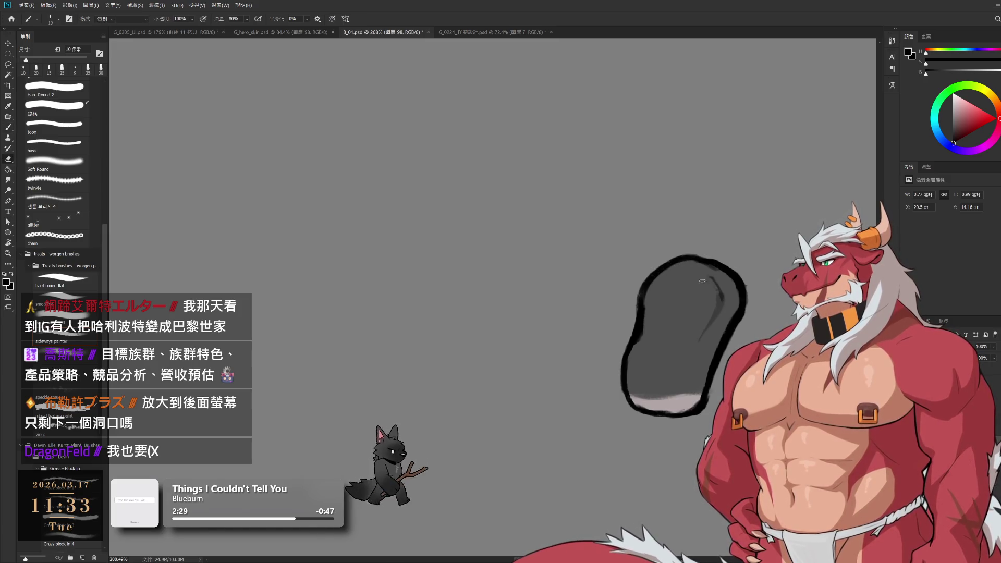
key(e)
key(b)
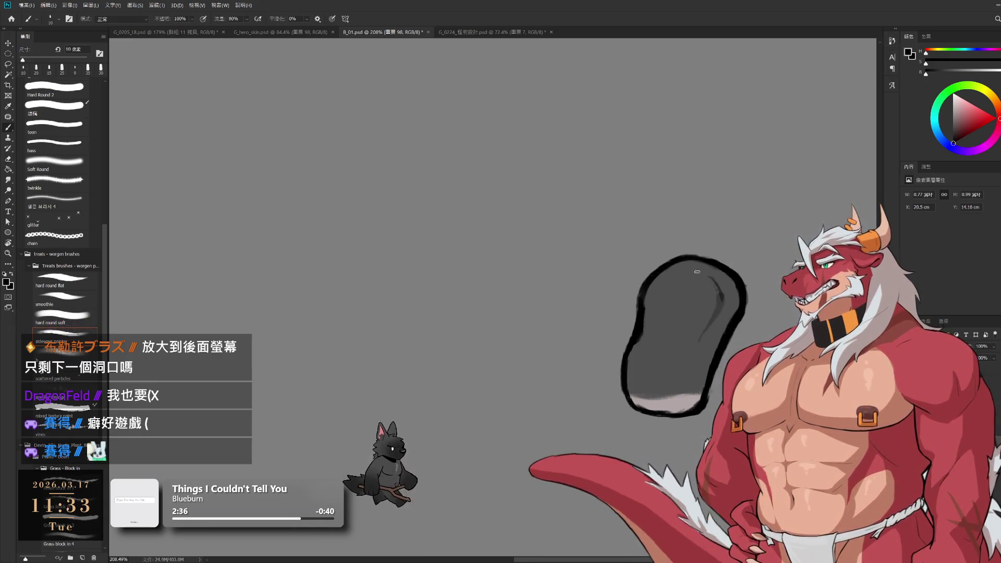
key(ctrl+z)
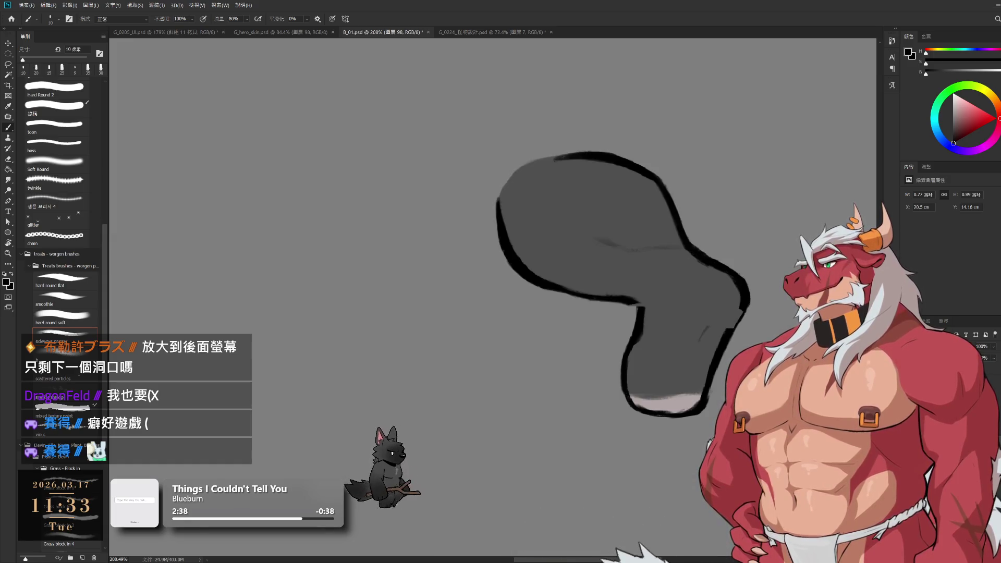
- Hide the lower leg group and trim the grey thigh's bottom edge with the Eraser
key(ctrl+g)
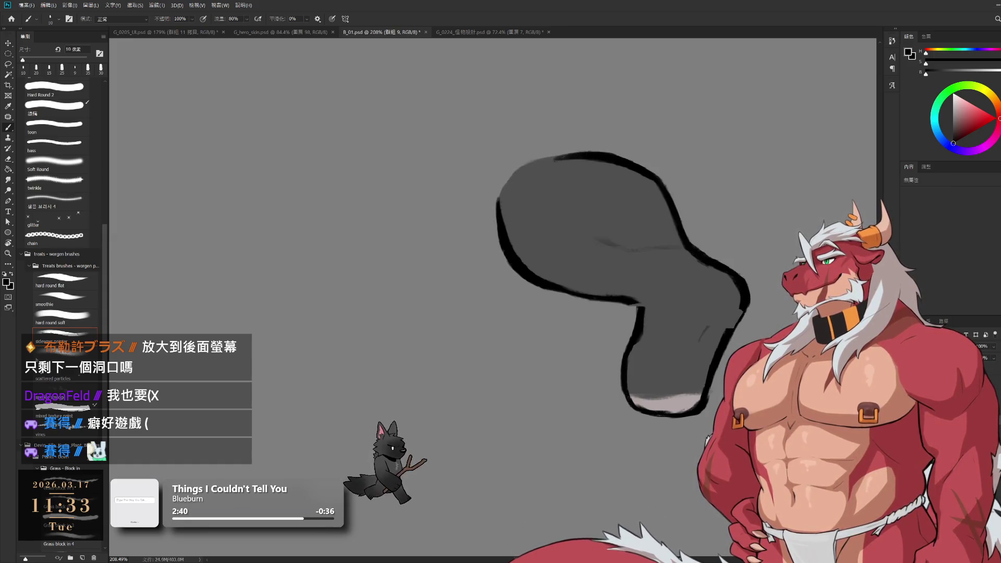
key(ctrl+z)
key(ctrl+z)
key(ctrl+shift+z)
key(e)
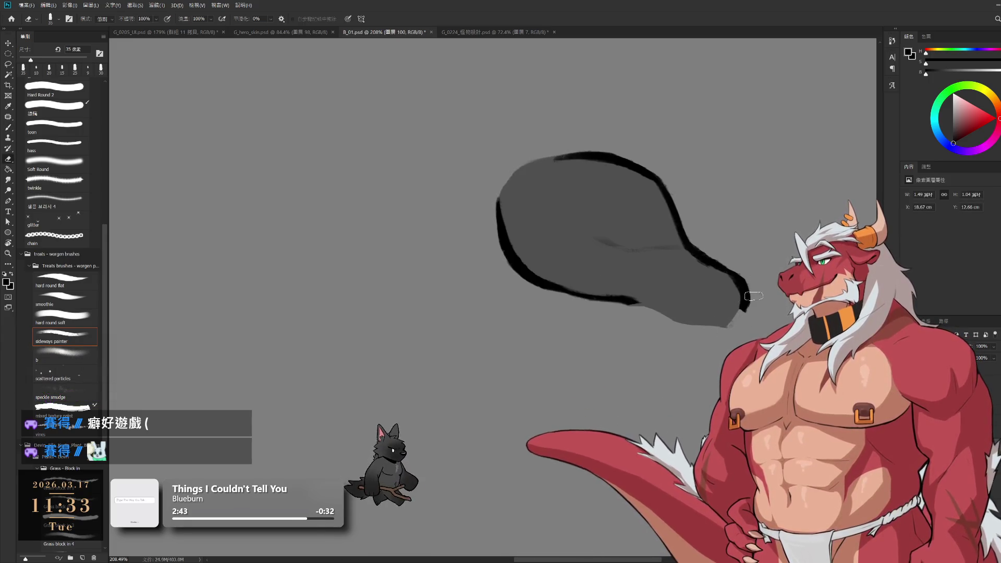
drag(732, 319, 686, 315)
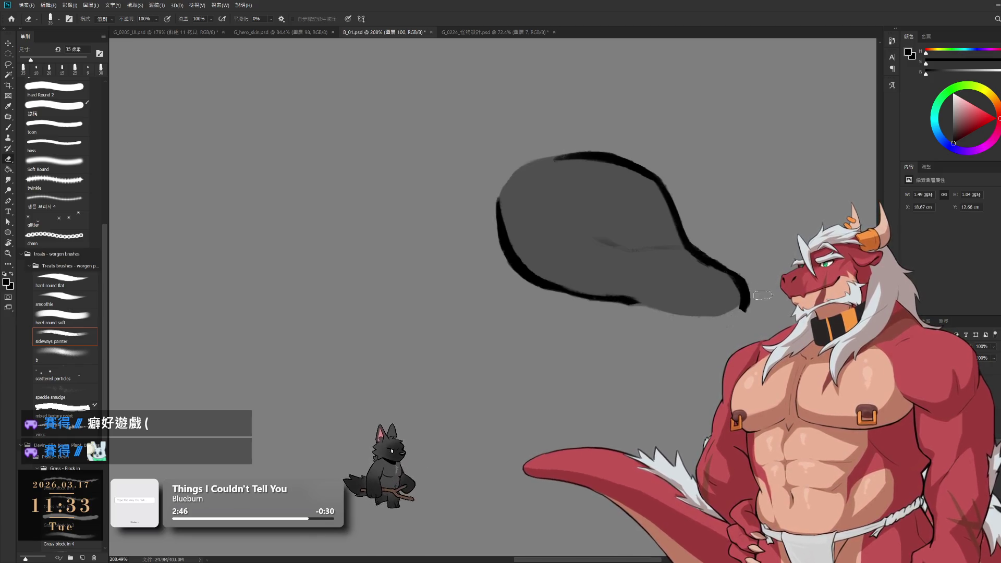
drag(740, 313, 650, 319)
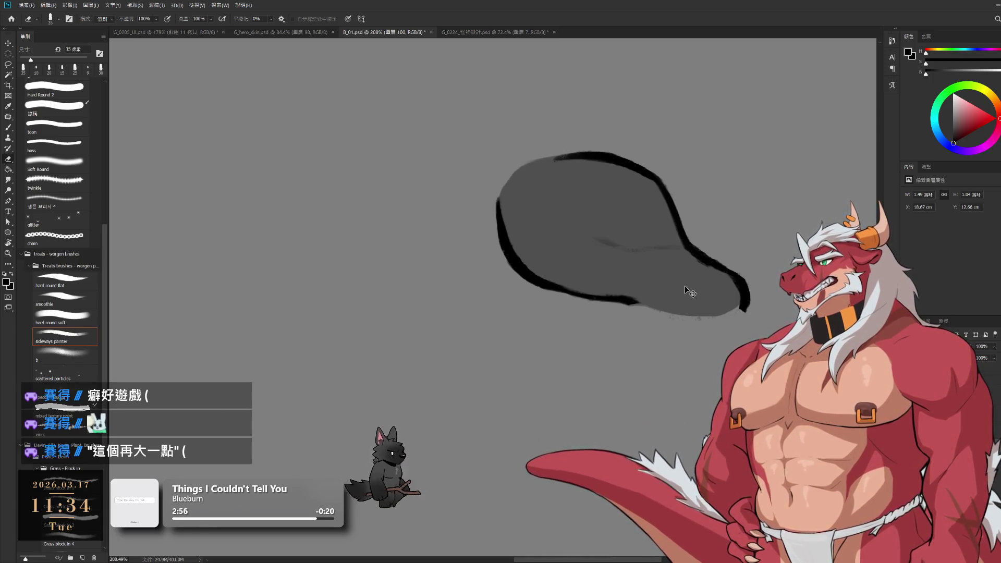
- Set the brush to 15 px and add an outline stroke along the shape's lower edge
key(b)
alt+click(676, 305)
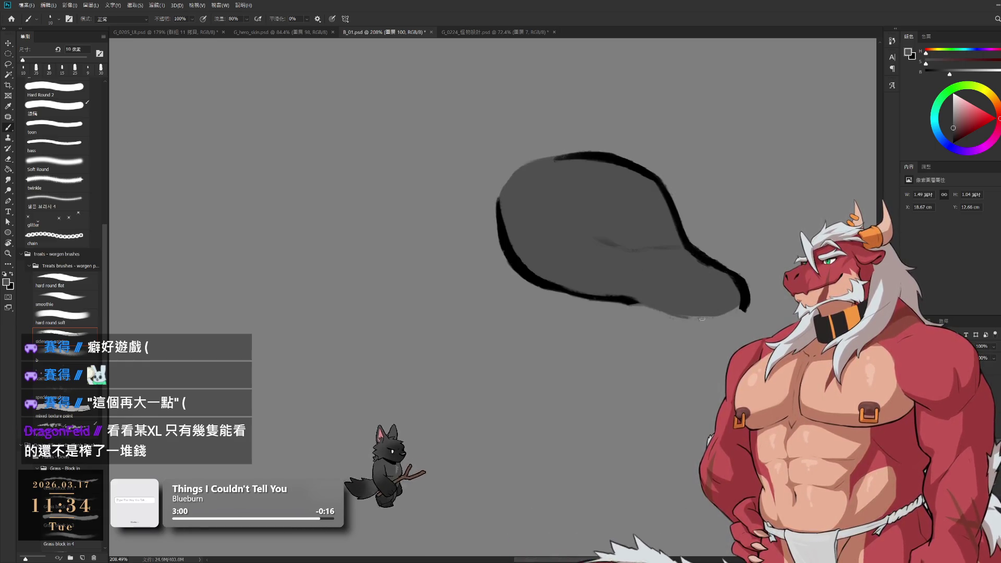
key(bracketright)
key(bracketright)
key(bracketright)
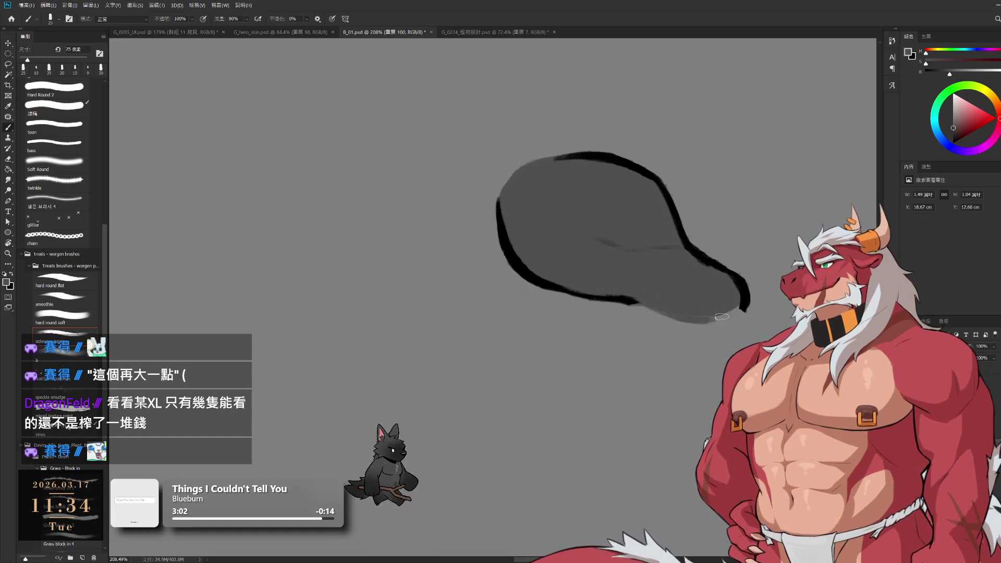
key(ctrl+z)
key(ctrl+z)
key(ctrl+z)
key(ctrl+z)
key(bracketleft)
key(bracketleft)
key(bracketright)
drag(620, 410, 603, 389)
- Rotate the view and extend the black outline rightward along the lower edge
key(e)
mouse_move(643, 418)
mouse_down()
mouse_move(675, 359)
mouse_move(677, 308)
mouse_up()
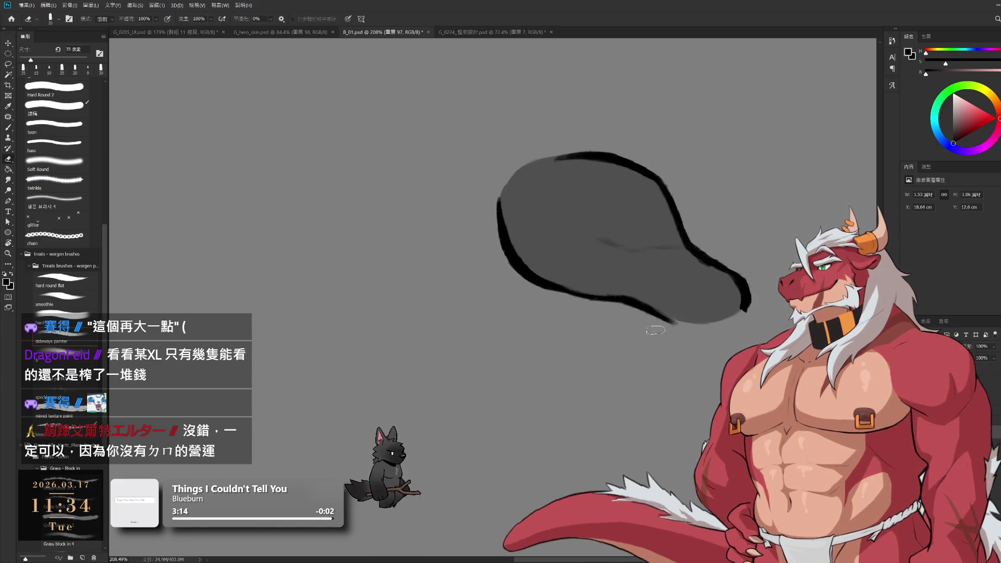
key(b)
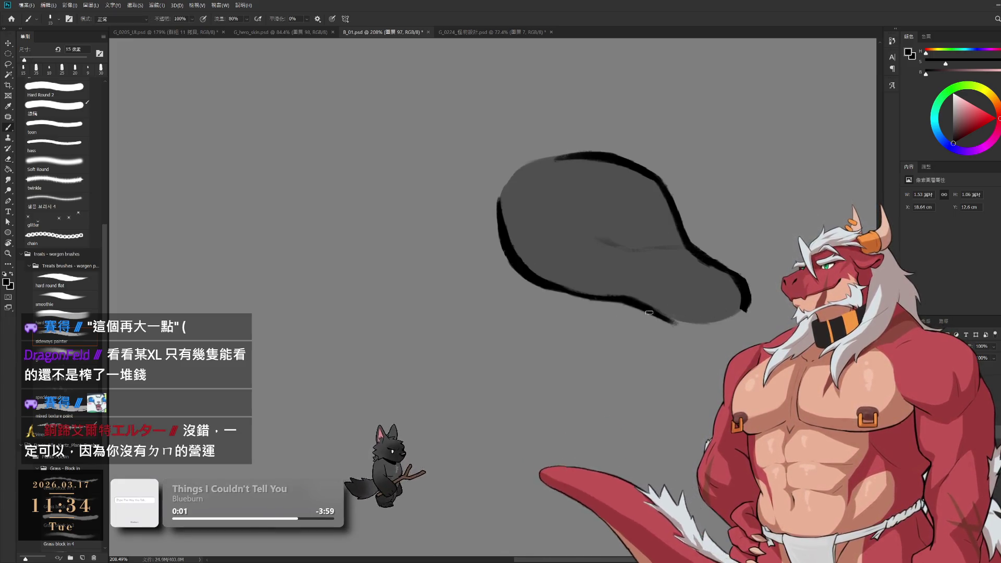
drag(669, 321, 694, 326)
key(e)
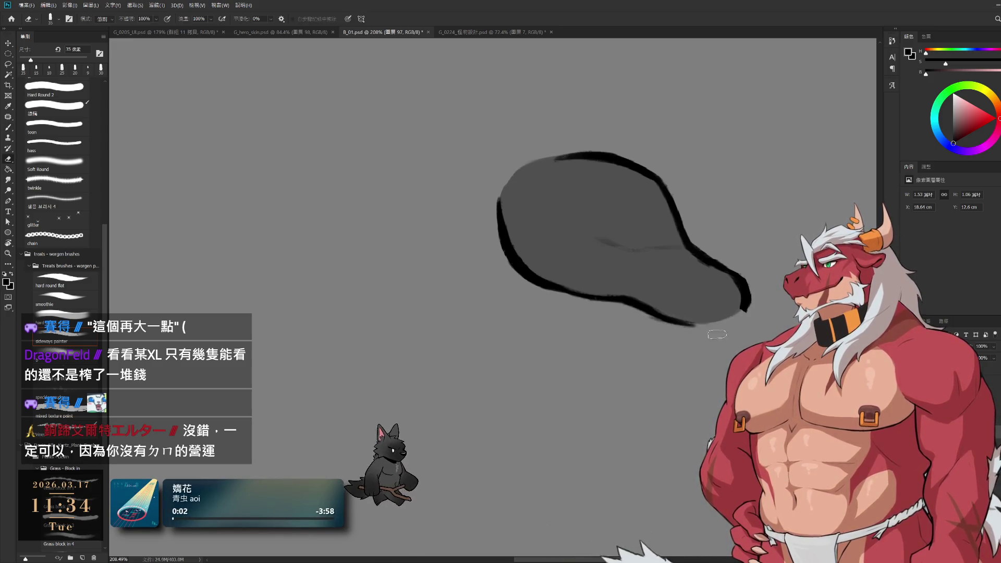
- Step back and forth through the knee outline edits and undo an accidental outline-layer move
key(ctrl+z)
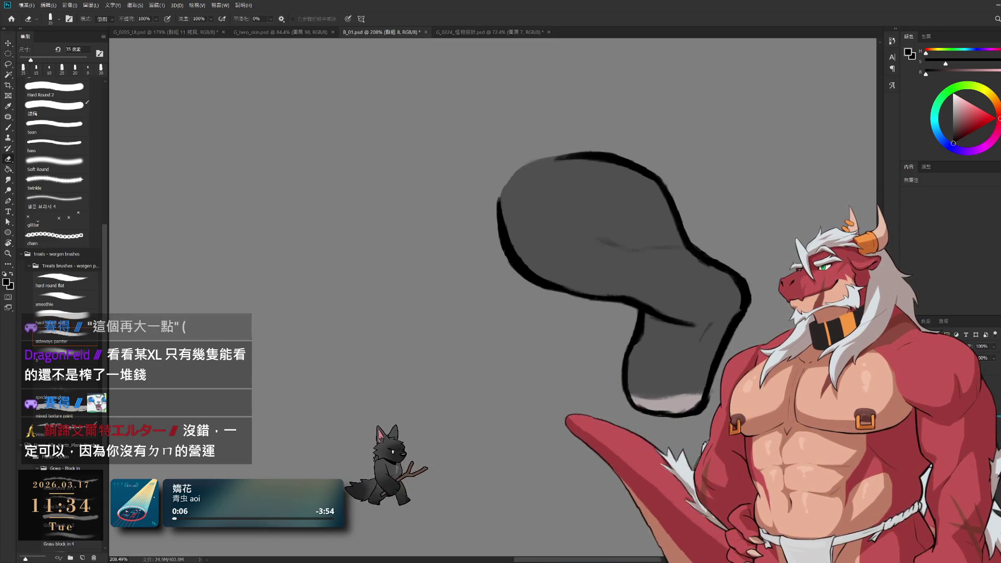
key(ctrl+z)
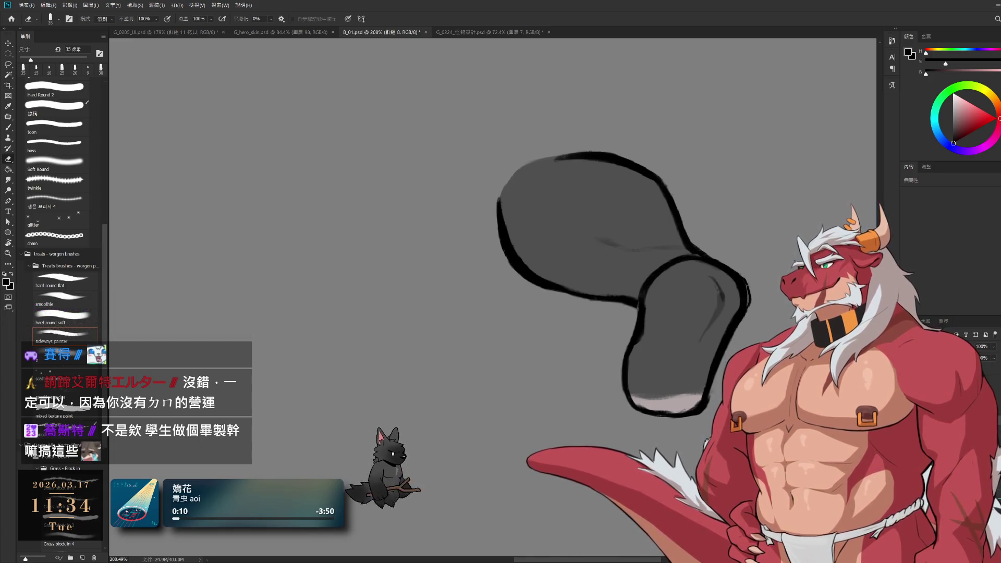
key(ctrl+z)
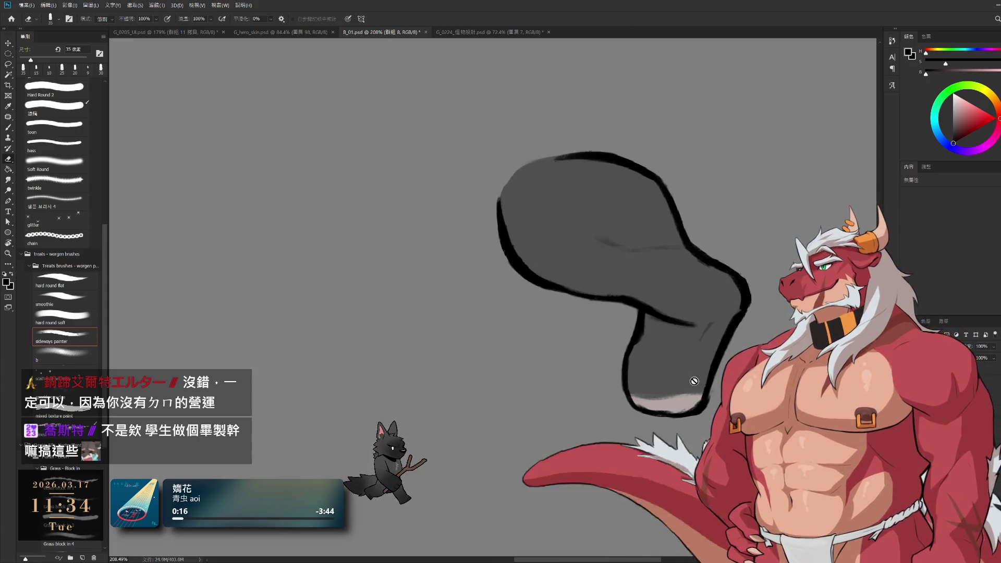
drag(654, 301, 681, 356)
key(ctrl+z)
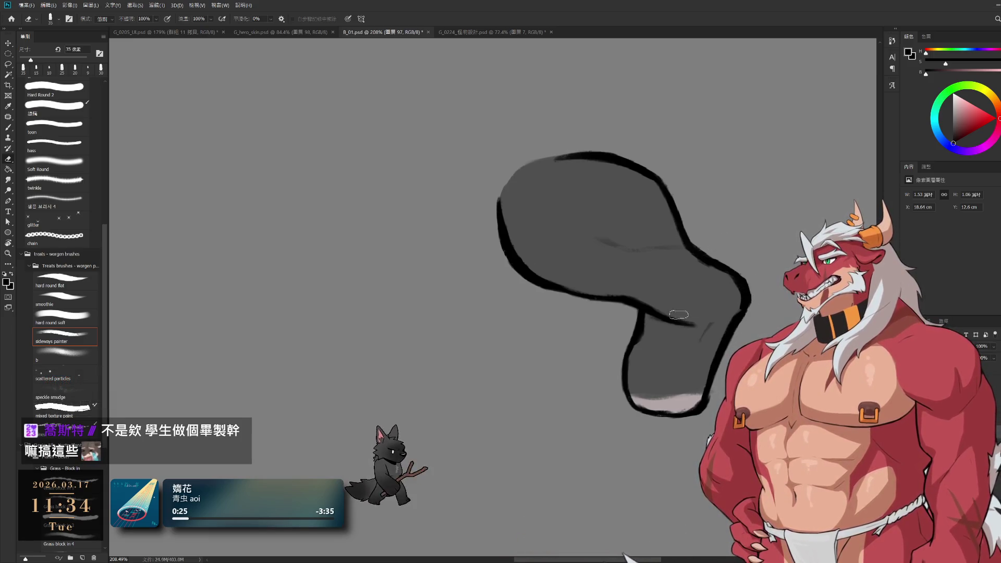
- Hide the lower leg group, toggling it on and off to compare with the thigh
key(ctrl+g)
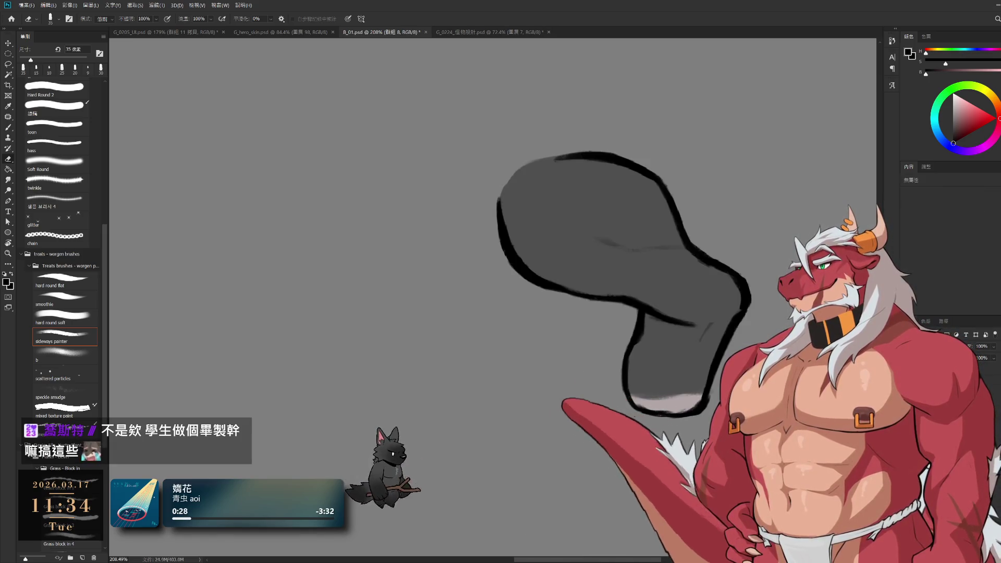
key(ctrl+z)
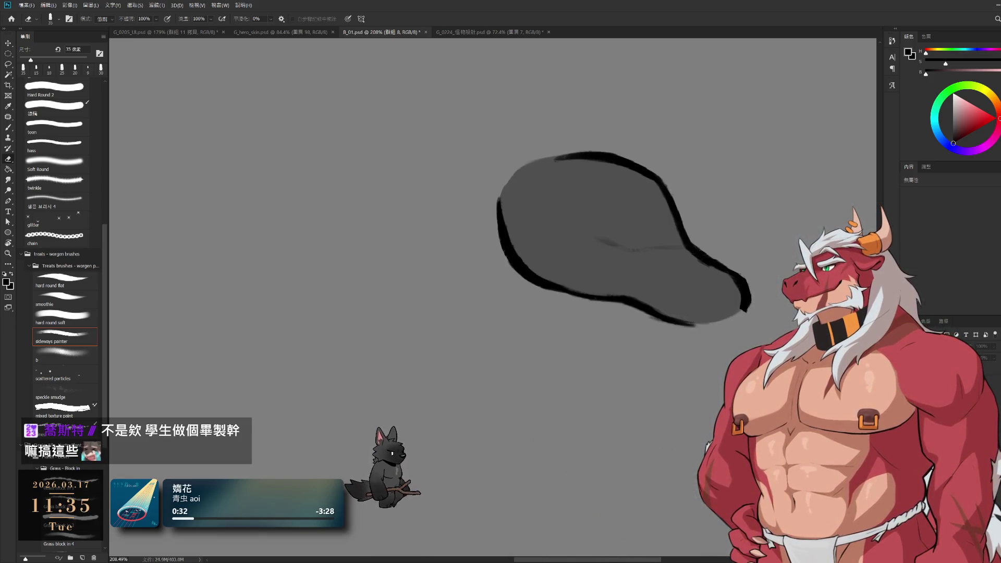
key(ctrl+shift+z)
key(ctrl+z)
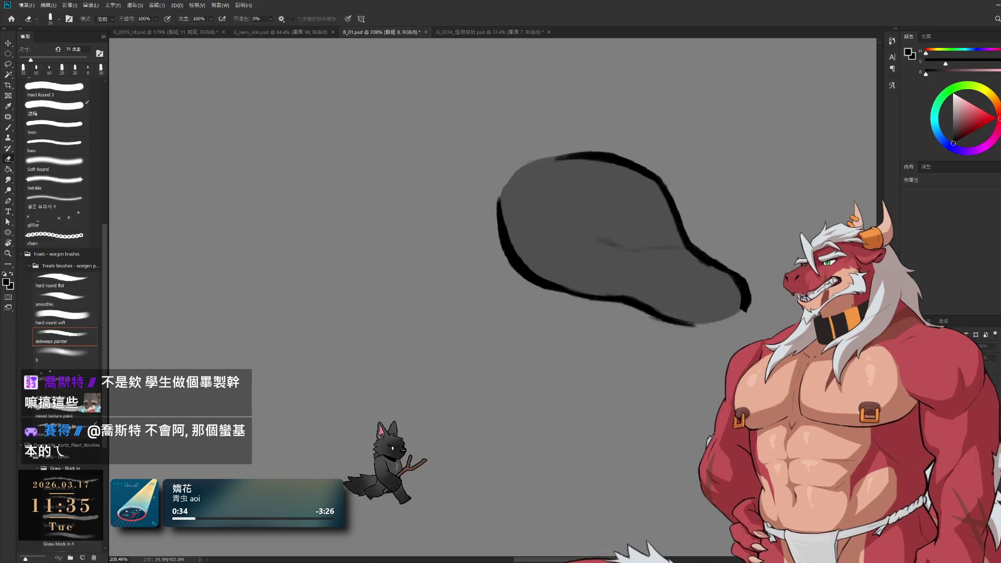
key(ctrl+z)
- Make the outline layer active by picking it from the canvas
key(ctrl+shift+z)
ctrl+click(671, 316)
key(ctrl+z)
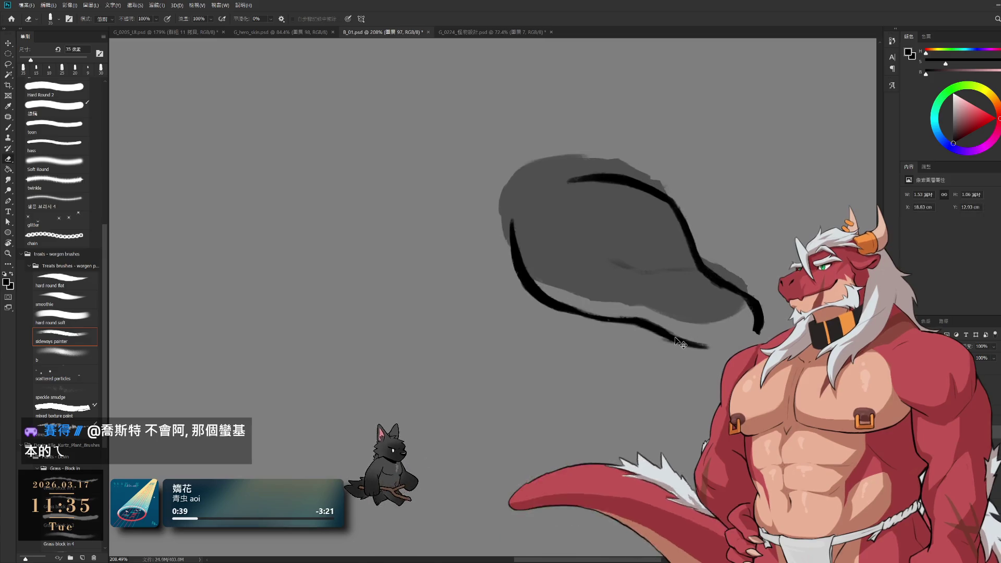
key(ctrl+shift+z)
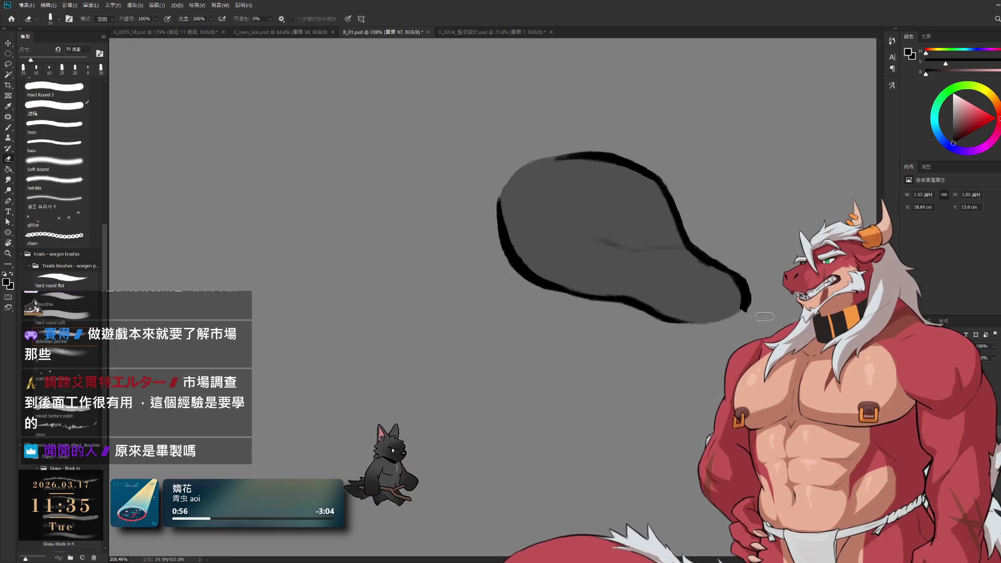
key(b)
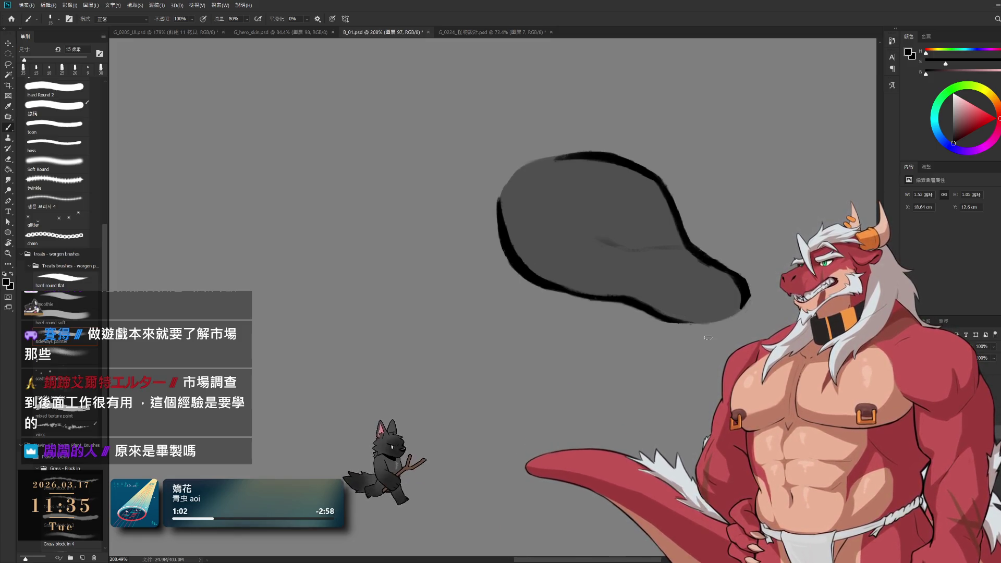
key(e)
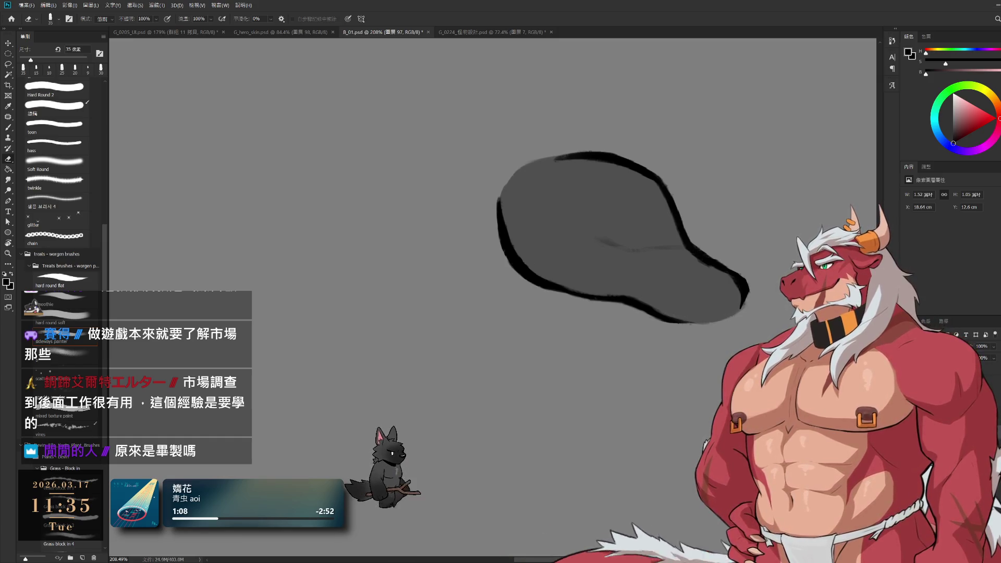
- Compare the black outline and lower leg on and off, then draw a knee contour along its top
key(ctrl+z)
key(ctrl+shift+z)
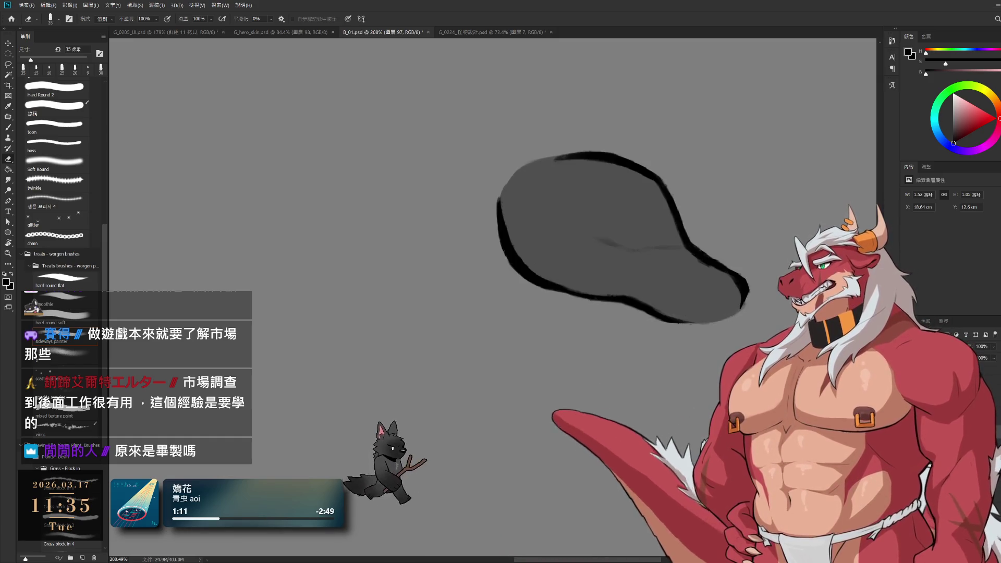
key(ctrl+z)
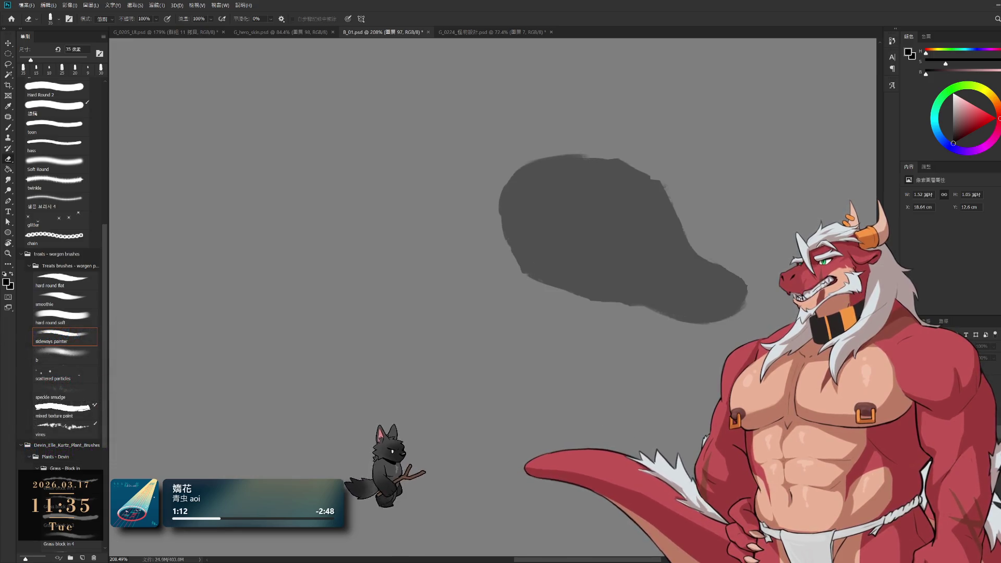
key(ctrl+shift+z)
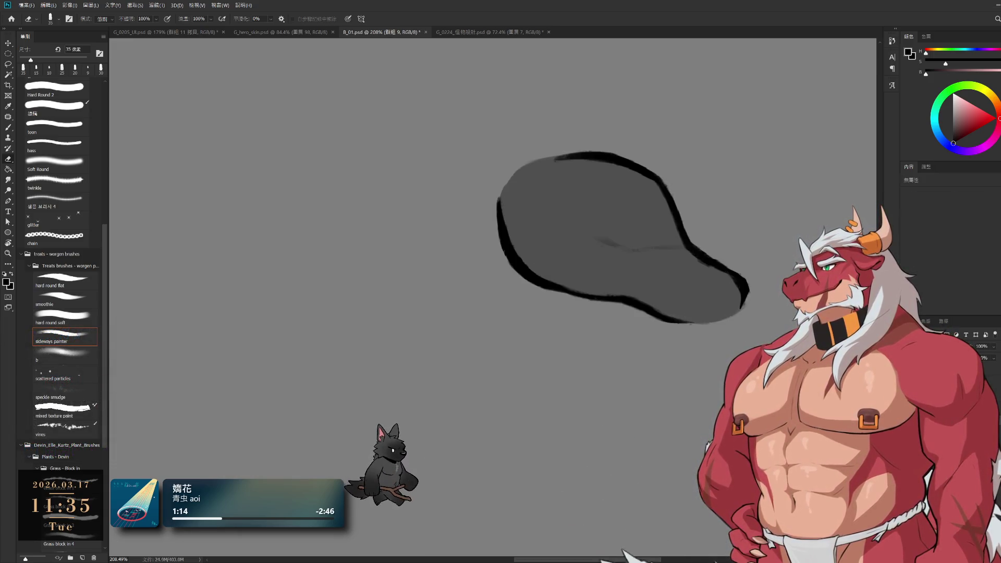
key(ctrl+shift+z)
key(ctrl+z)
key(ctrl+shift+z)
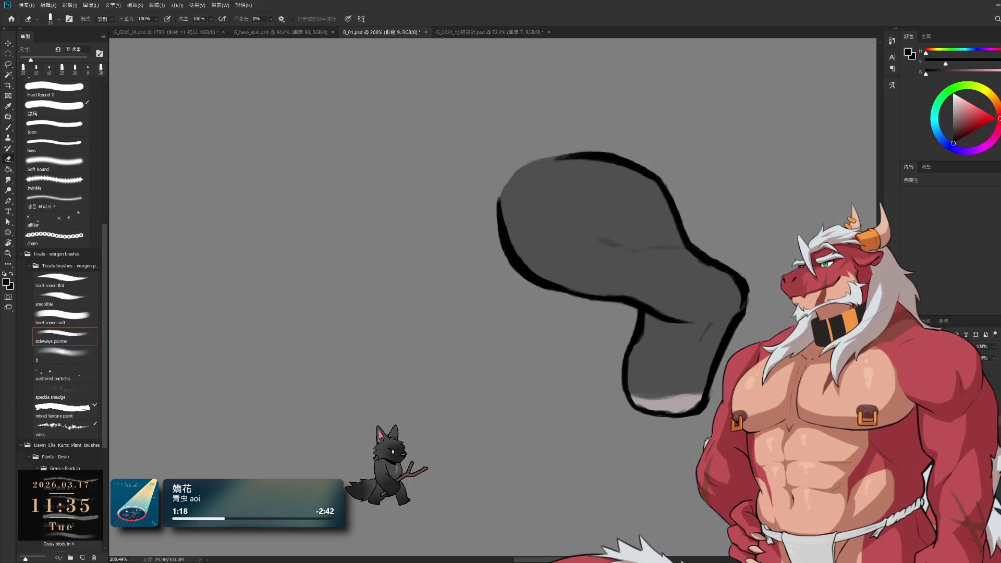
key(ctrl+z)
key(ctrl+shift+z)
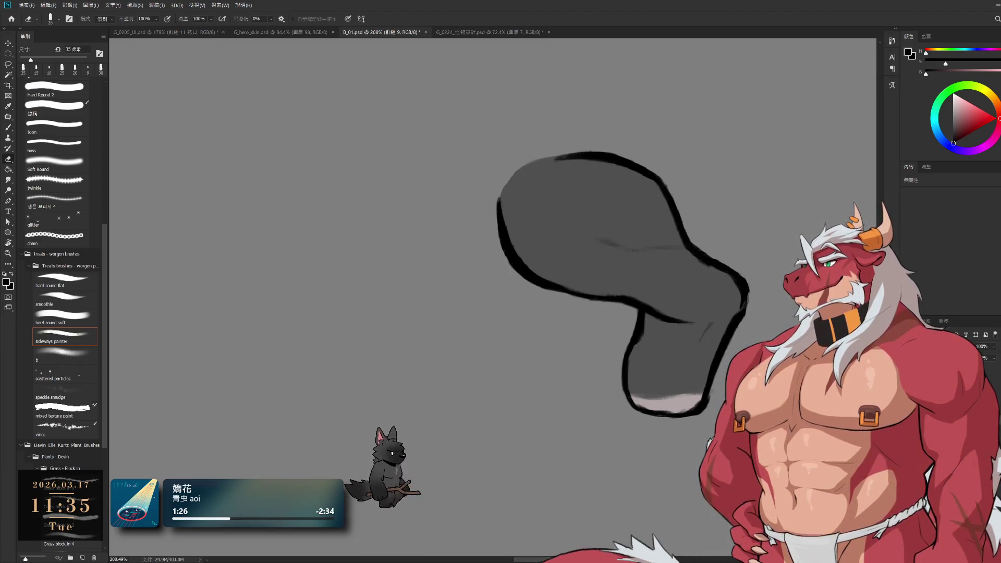
drag(639, 310, 701, 256)
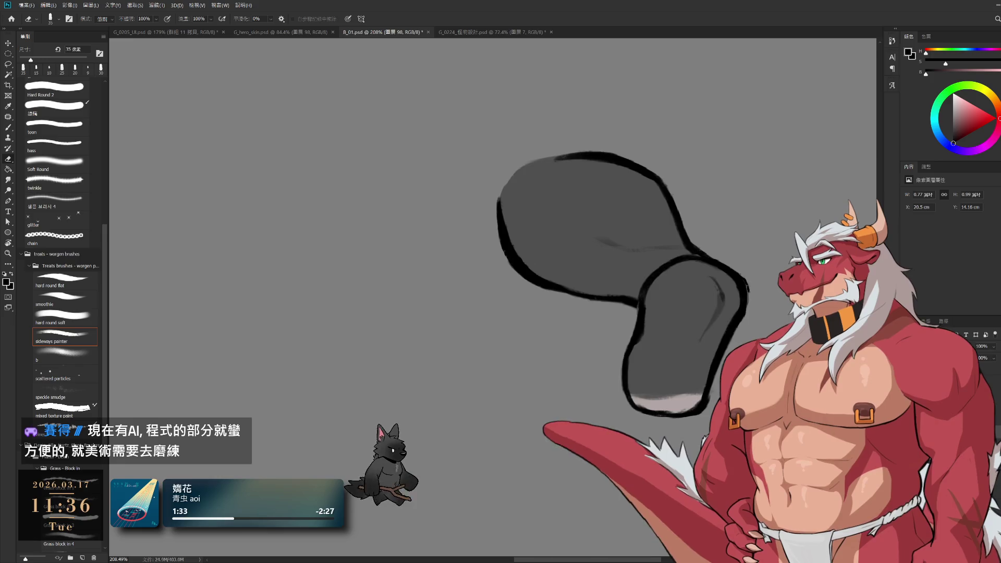
- Trim the lower leg's upper edge with a 40 px eraser, then reselect the outline layer
ctrl+click(702, 287)
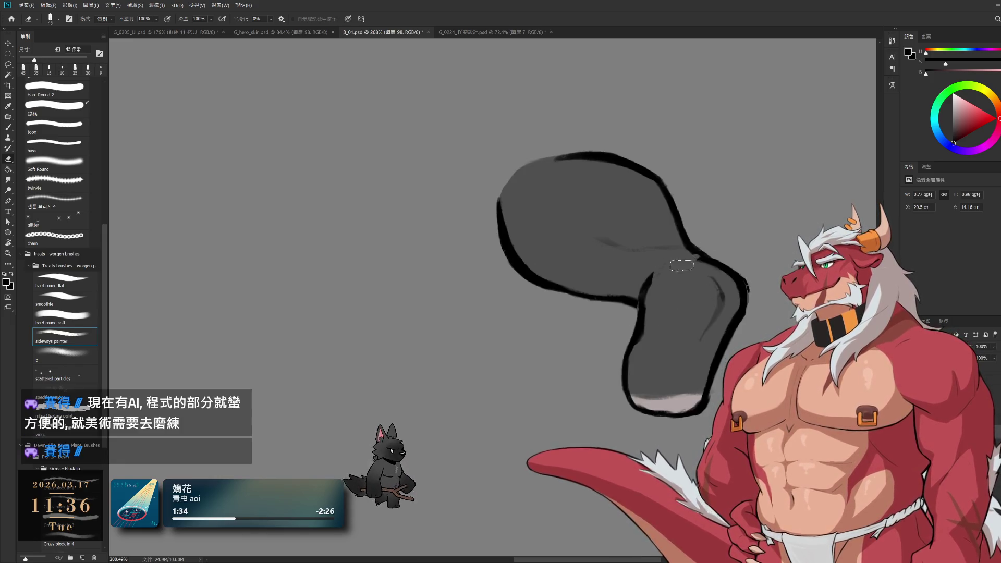
drag(669, 318, 706, 294)
key(bracketleft)
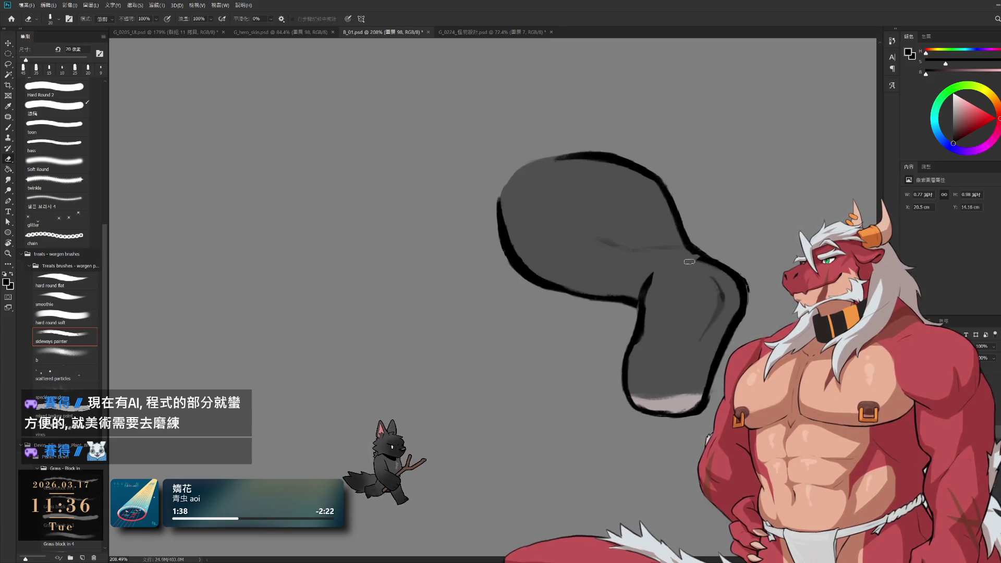
mouse_move(684, 252)
mouse_down()
mouse_move(722, 281)
mouse_move(722, 296)
mouse_up()
key(b)
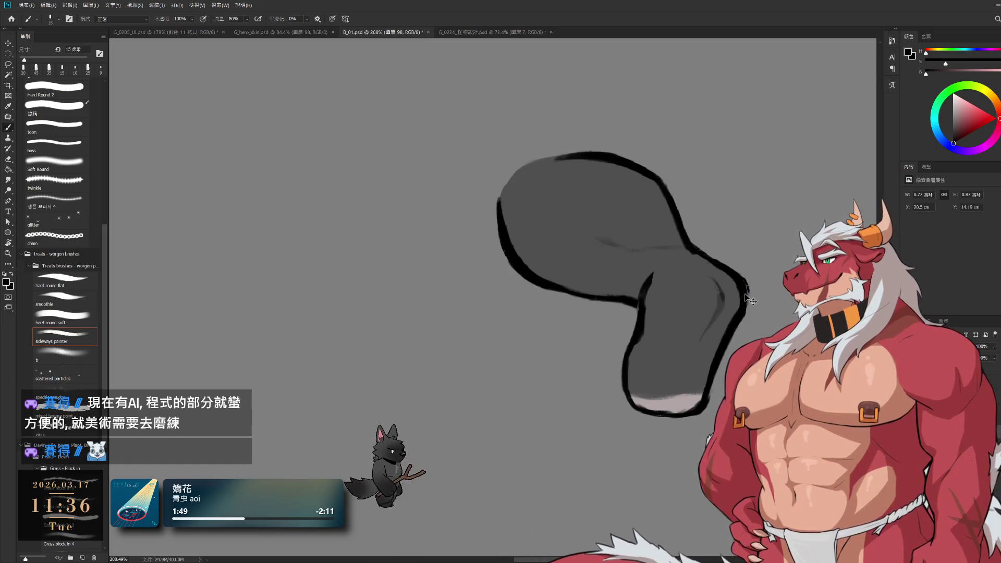
key(e)
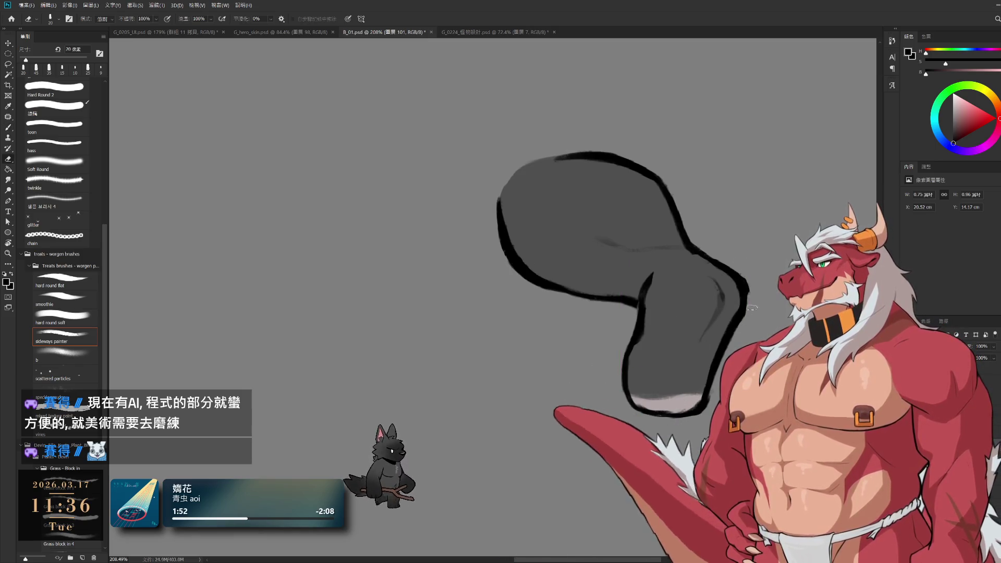
ctrl+click(688, 241)
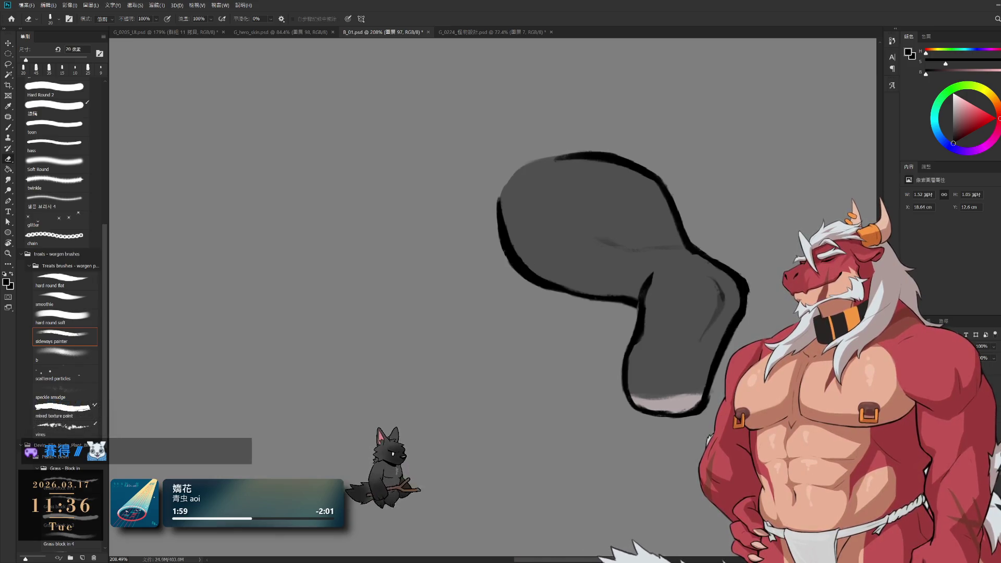
scroll(696, 331, down, 3)
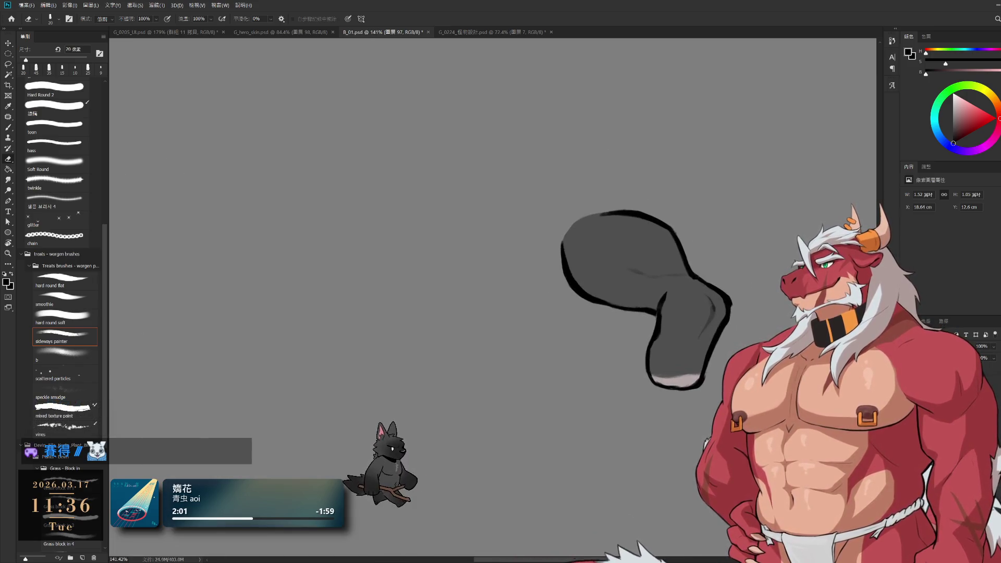
- Restore the shaded clawed paw and free-transform it down and left onto the leg
key(ctrl+z)
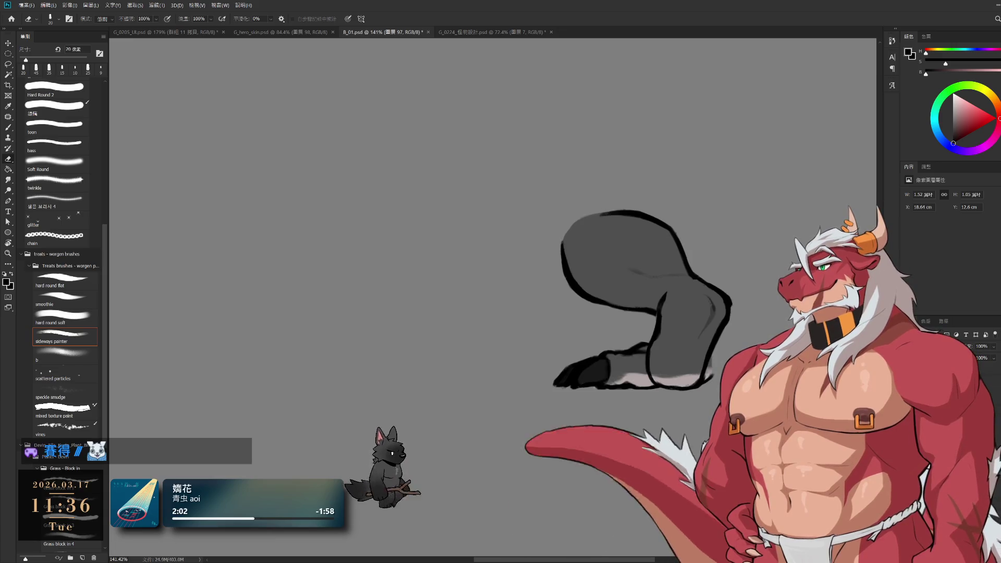
key(ctrl+g)
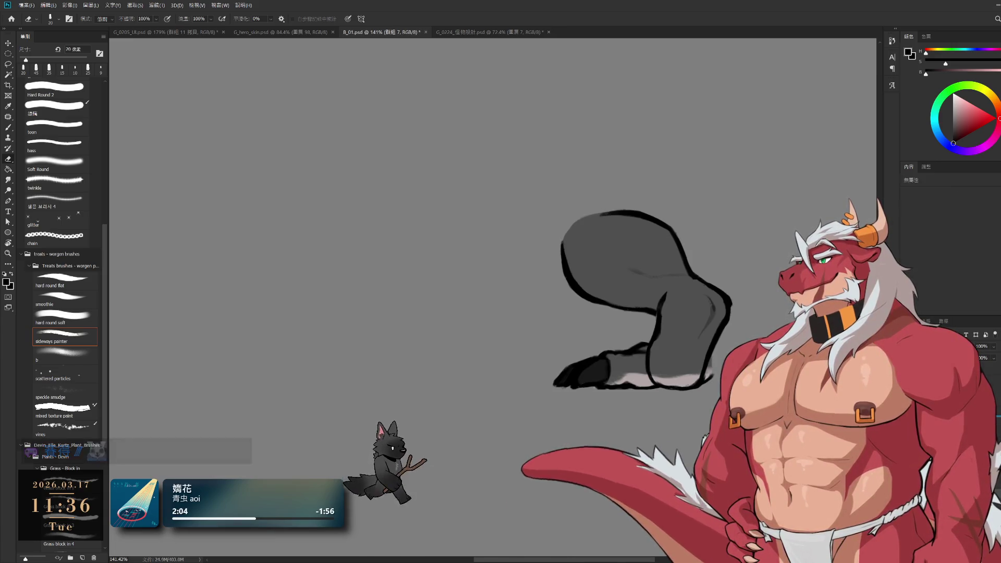
scroll(689, 374, up, 3)
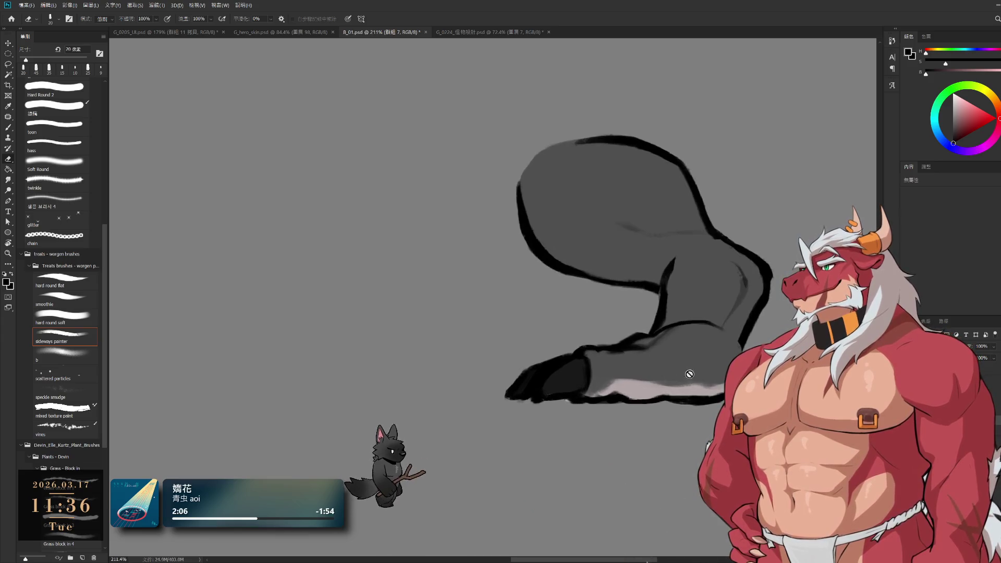
key(ctrl+t)
drag(709, 365, 693, 374)
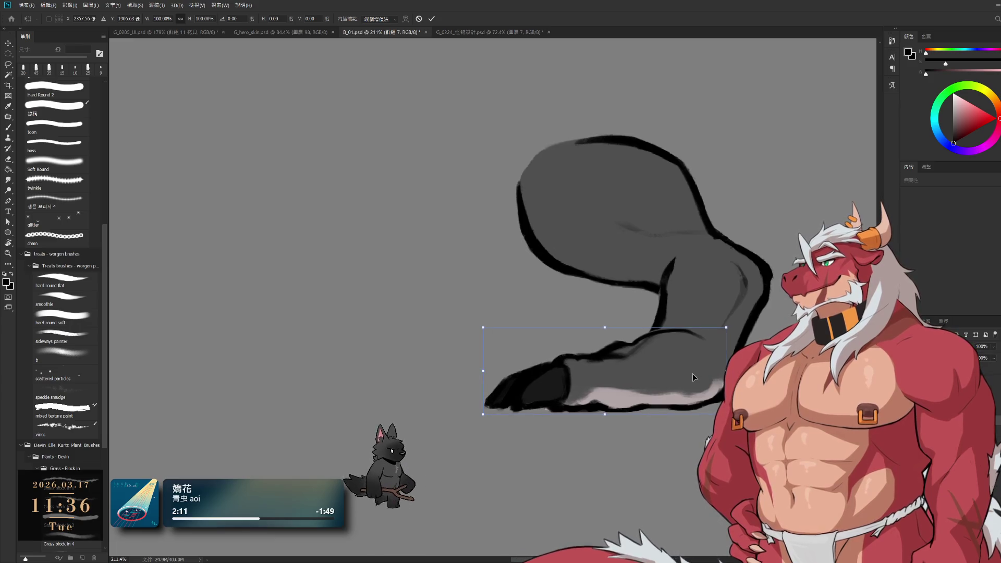
scroll(693, 373, down, 3)
scroll(649, 368, up, 3)
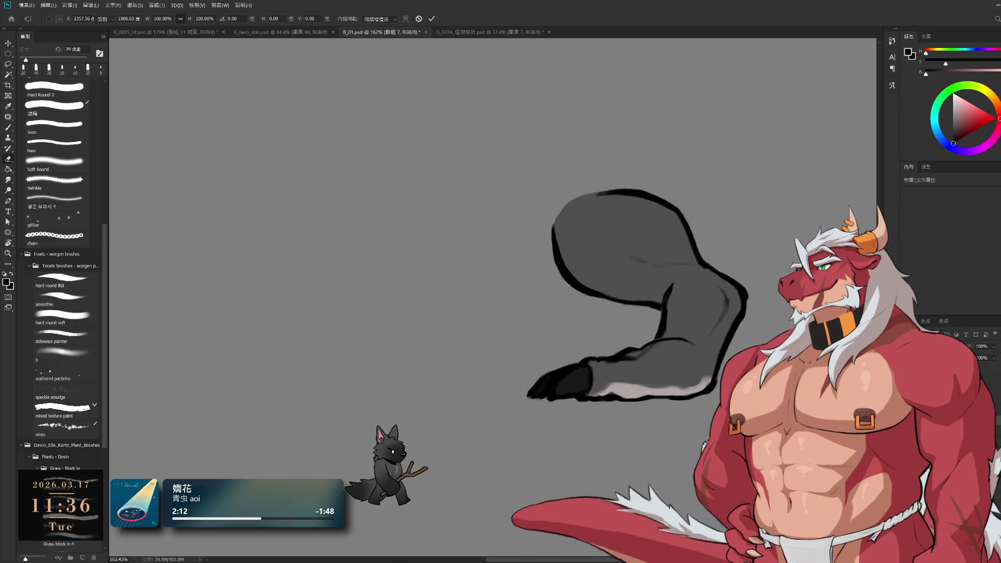
key(Return)
- Take the Eraser and select the next layer group
key(e)
scroll(673, 371, up, 2)
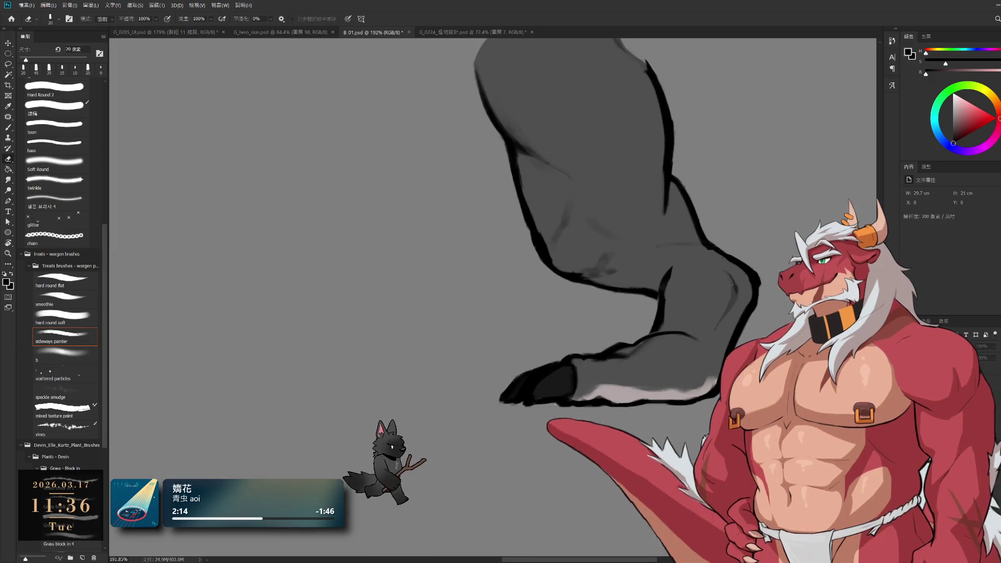
scroll(761, 366, down, 2)
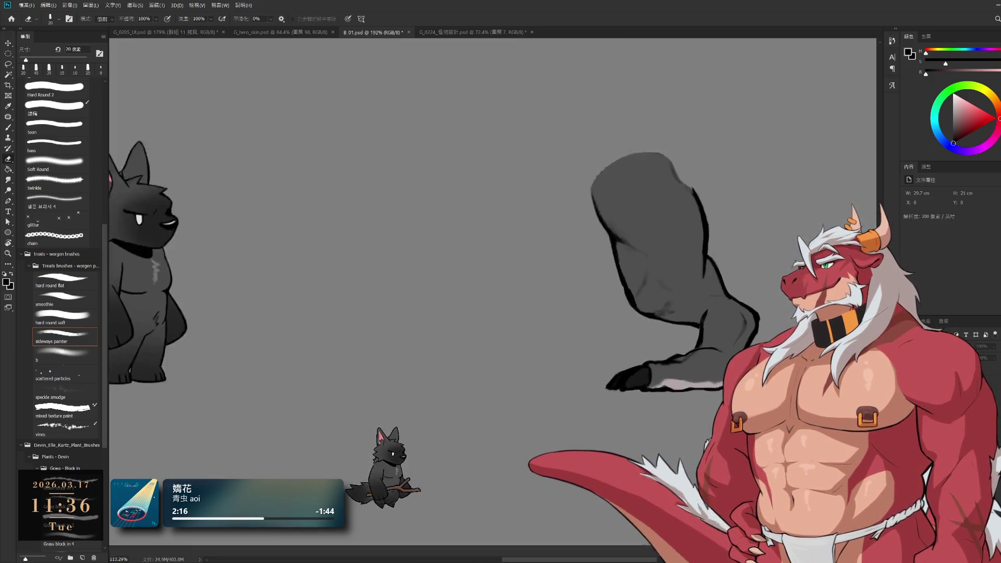
scroll(756, 368, up, 1)
scroll(756, 368, down, 3)
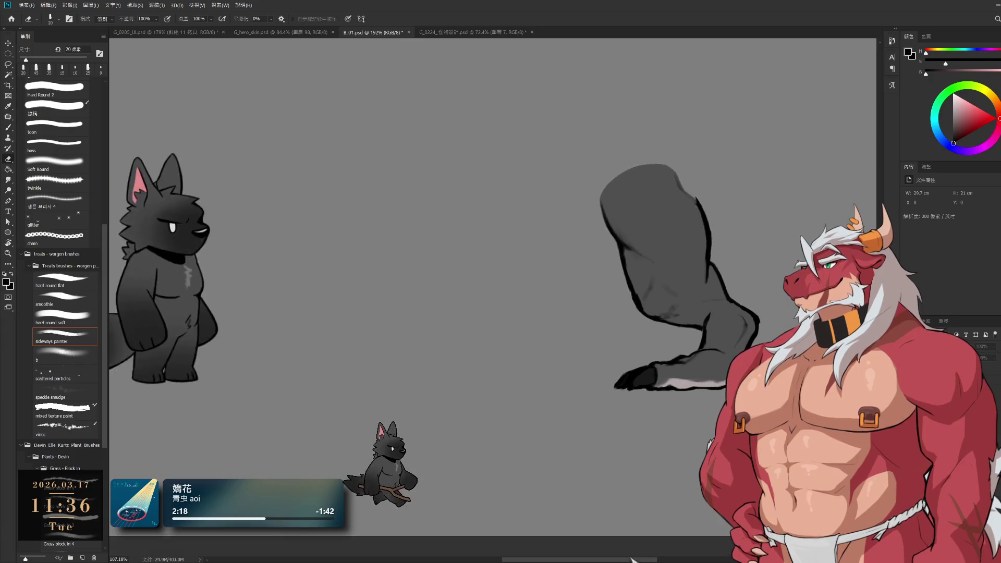
scroll(730, 386, up, 1)
scroll(724, 394, down, 4)
scroll(723, 394, up, 5)
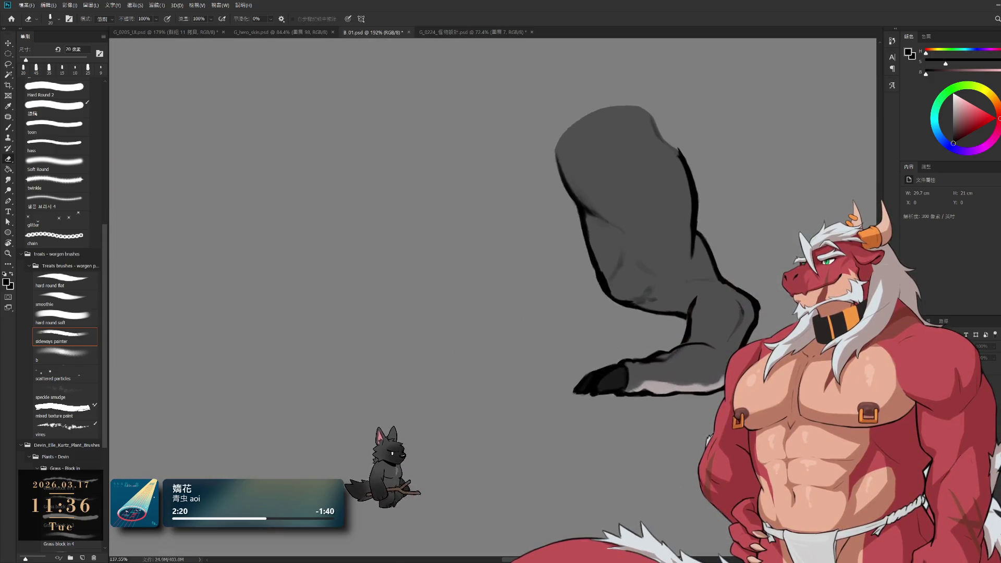
key(ctrl+g)
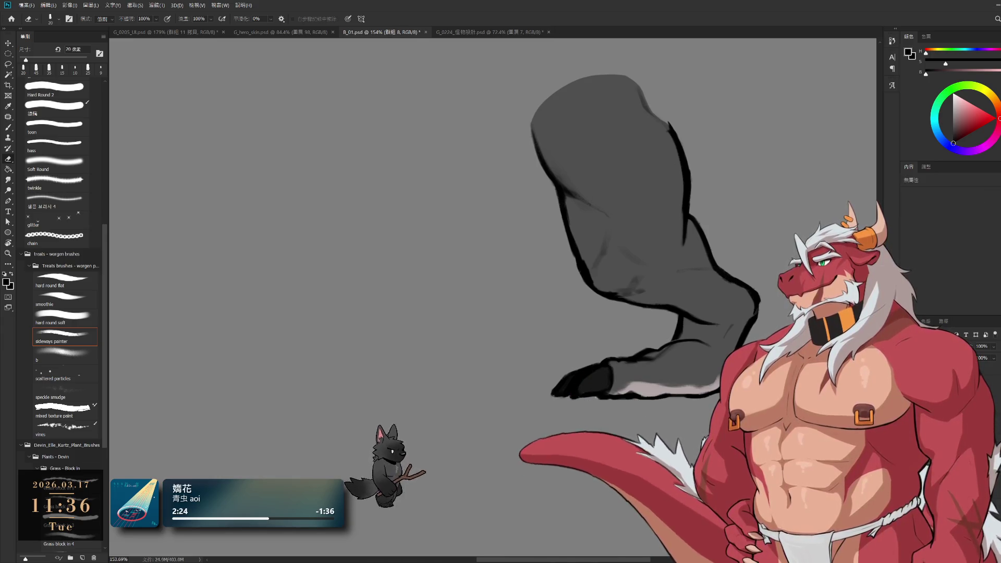
scroll(735, 375, down, 4)
scroll(736, 376, up, 3)
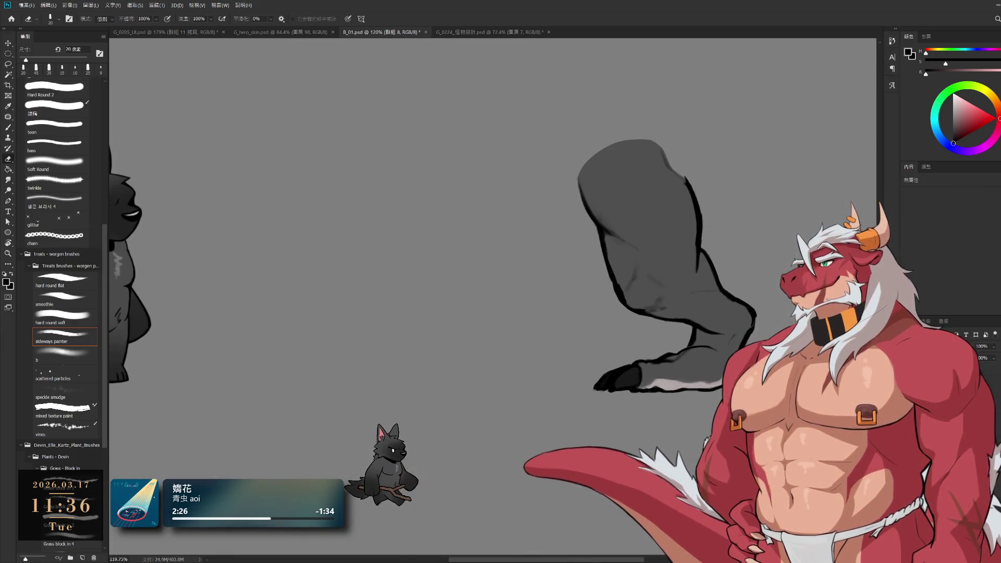
scroll(699, 331, down, 2)
scroll(699, 331, up, 3)
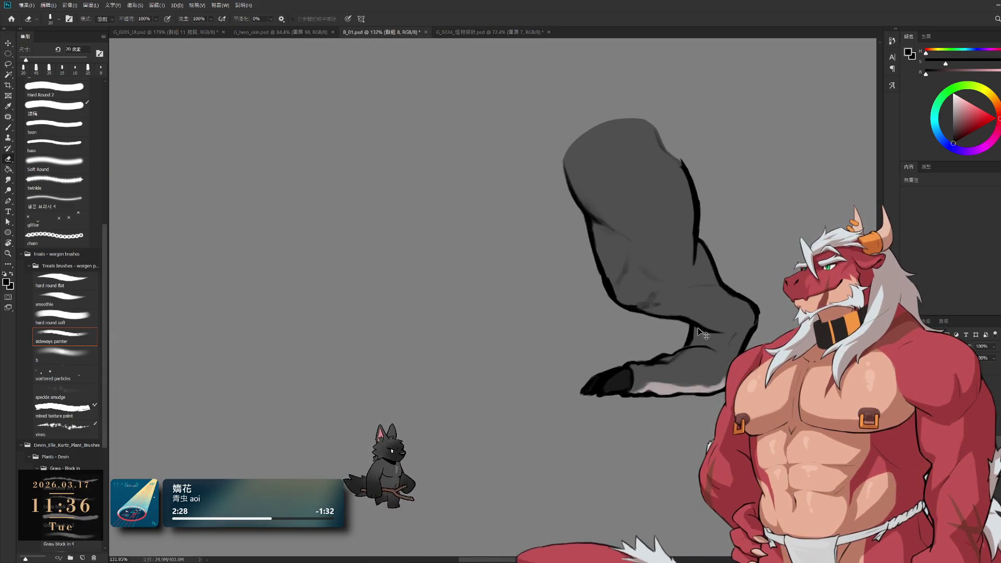
- Select the leg's shading layer and try darkening the lower contour, then undo it
ctrl+click(630, 236)
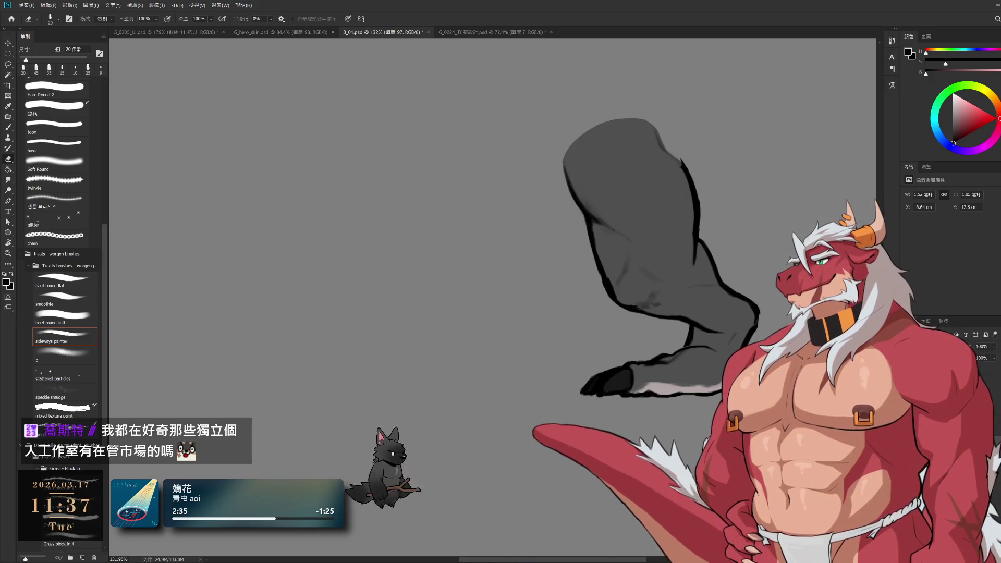
key(bracketright)
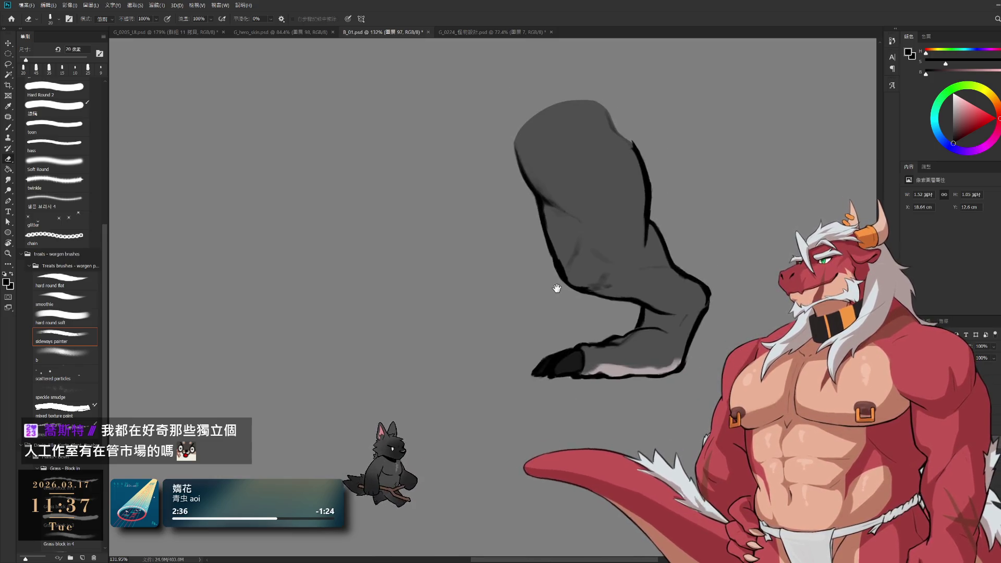
scroll(704, 331, up, 5)
key(b)
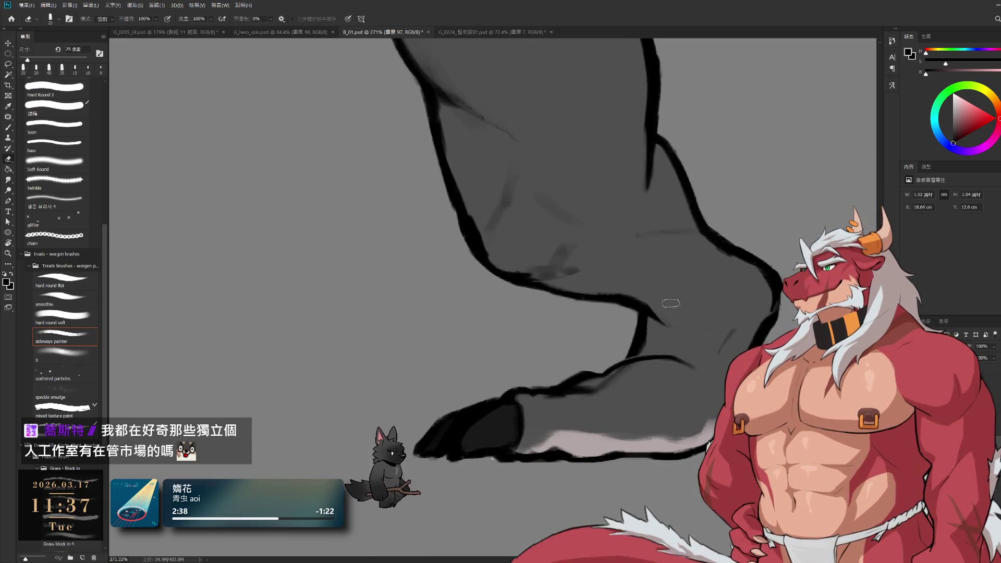
drag(642, 318, 469, 248)
key(ctrl+z)
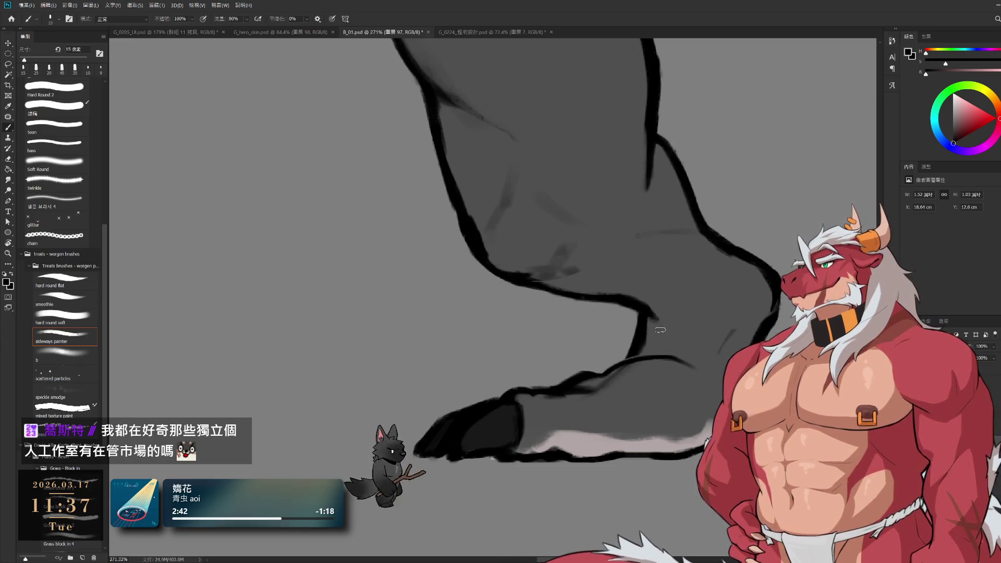
key(e)
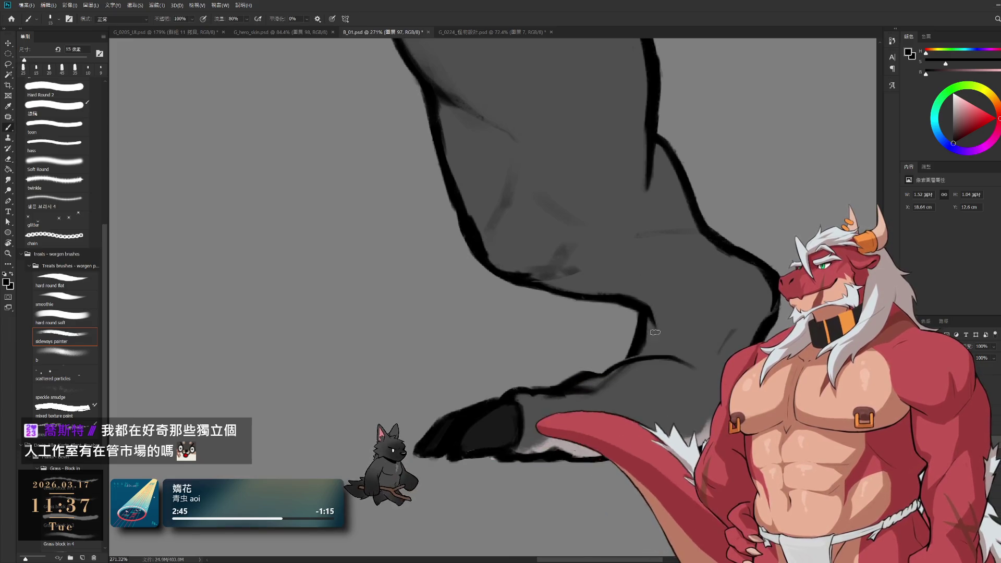
key(b)
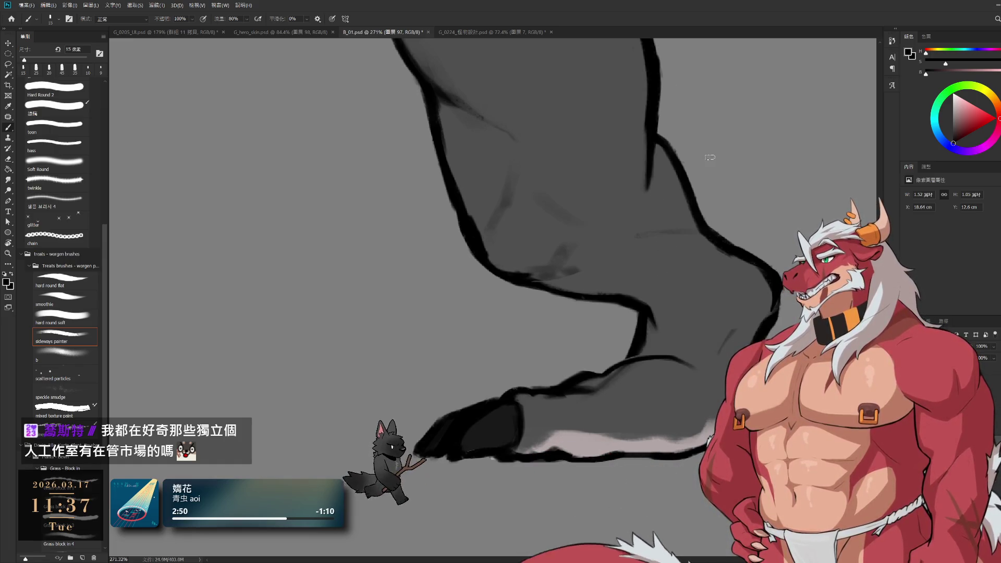
- With a 15 px brush, shift the dark grey shading up and to the right
key(bracketleft)
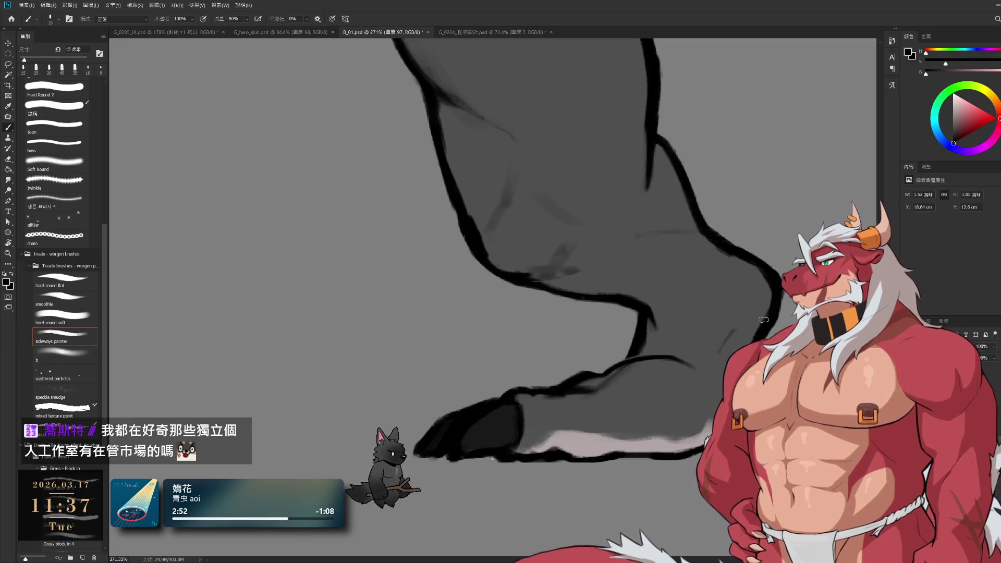
key(bracketright)
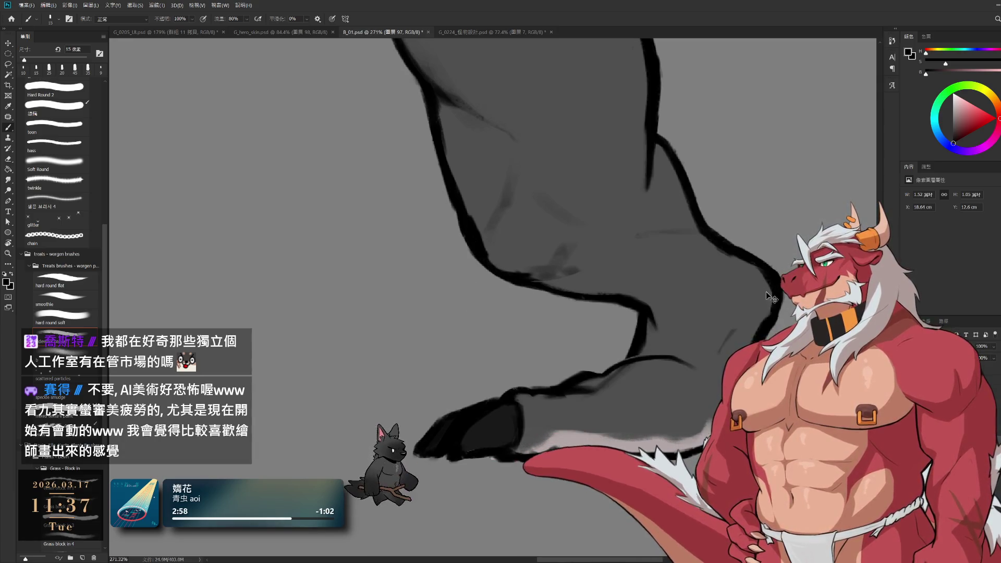
mouse_move(769, 296)
mouse_down()
mouse_move(724, 225)
mouse_move(701, 275)
mouse_move(702, 340)
mouse_move(719, 218)
mouse_move(706, 339)
mouse_up()
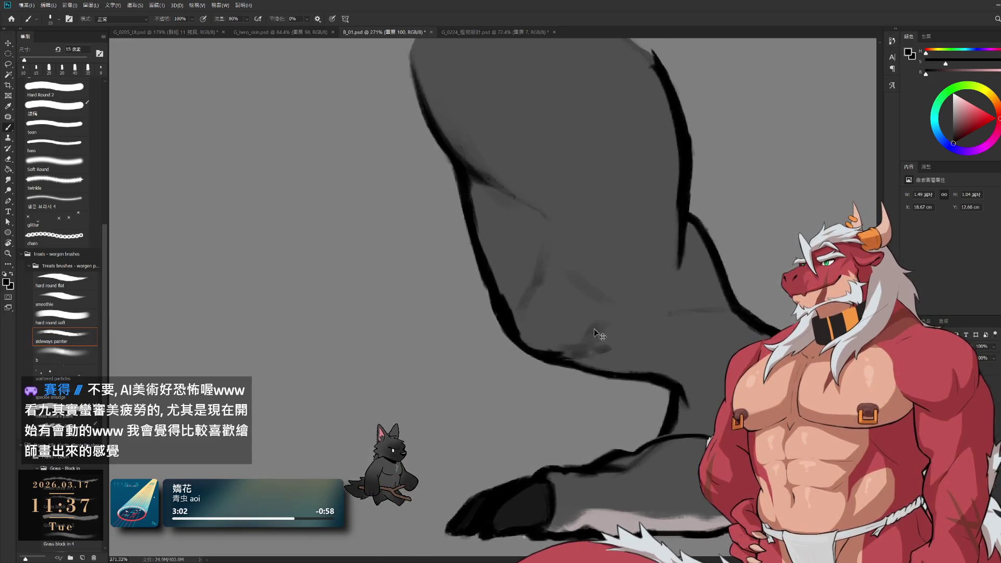
- Alternate between Eraser and Brush, sizing the eraser to 15 px and the brush up to 40 px
key(e)
key(bracketleft)
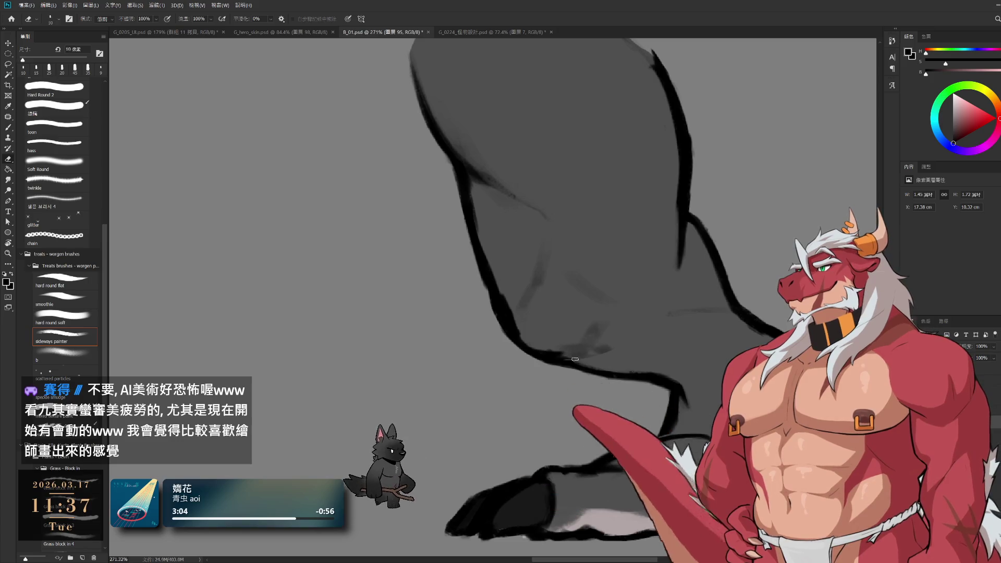
key(b)
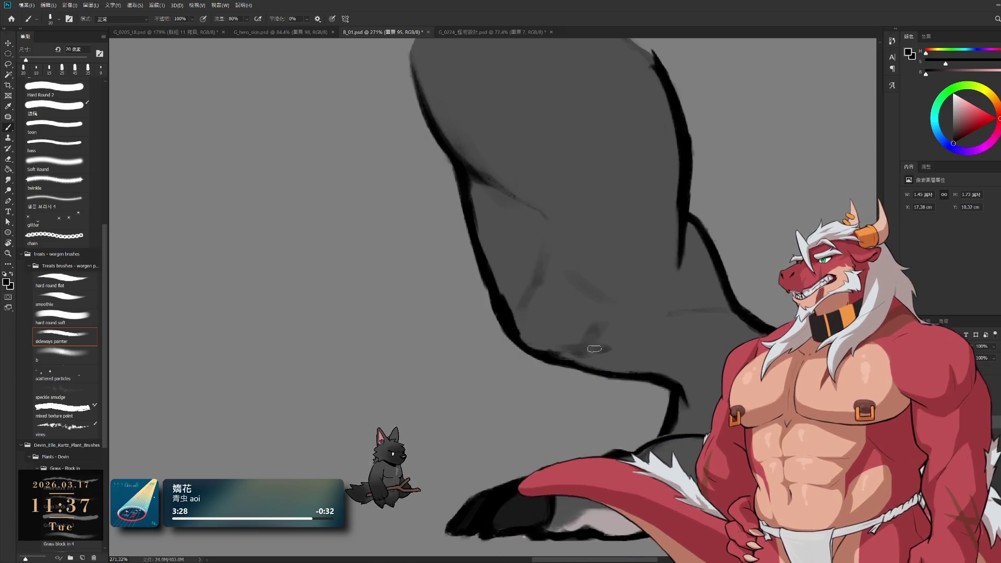
key(bracketright)
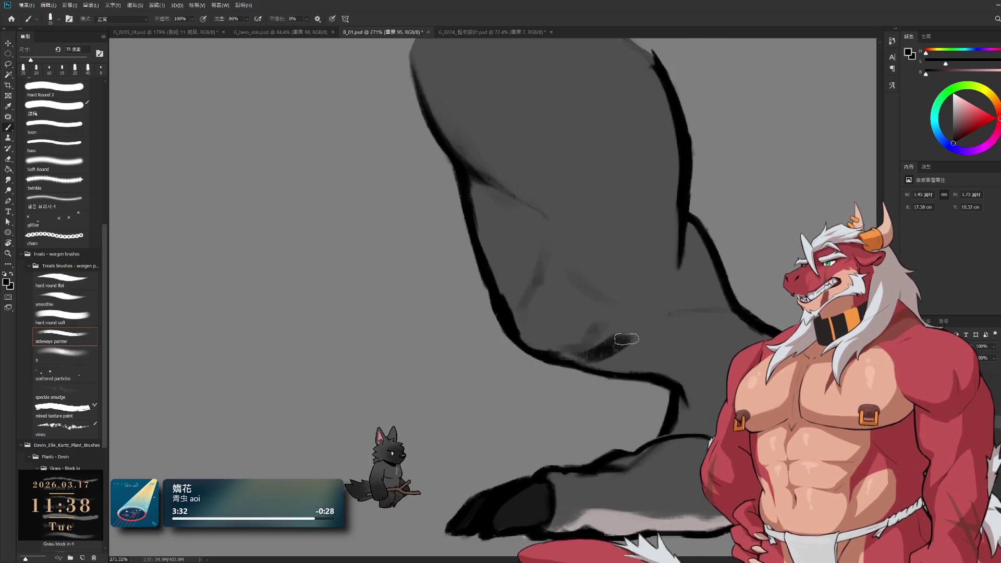
key(e)
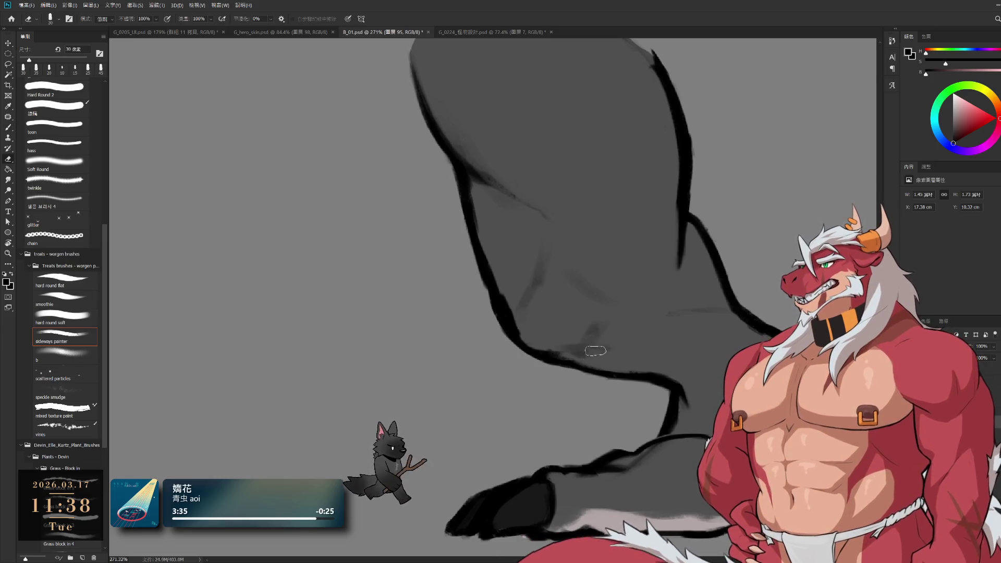
key(b)
key(bracketright)
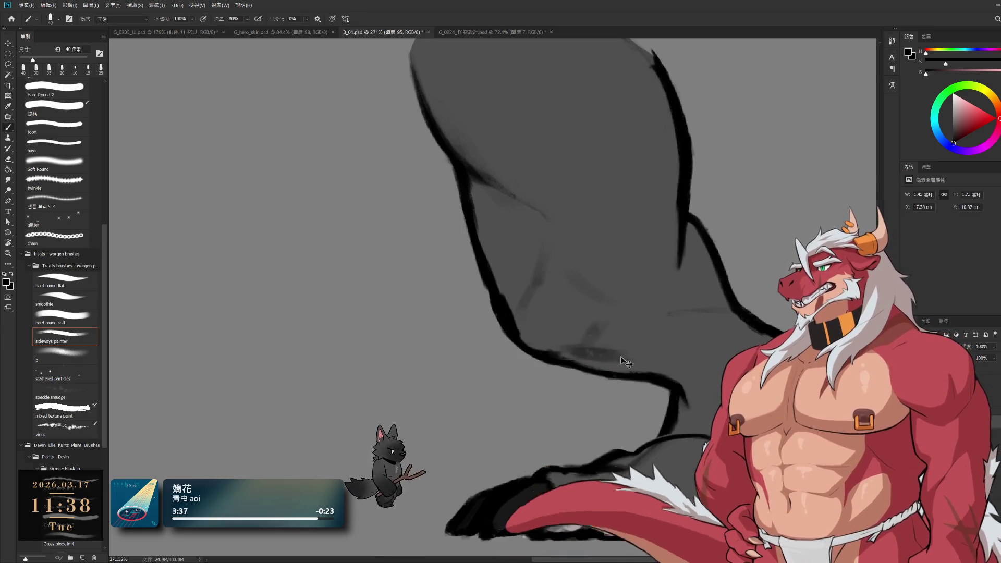
key(e)
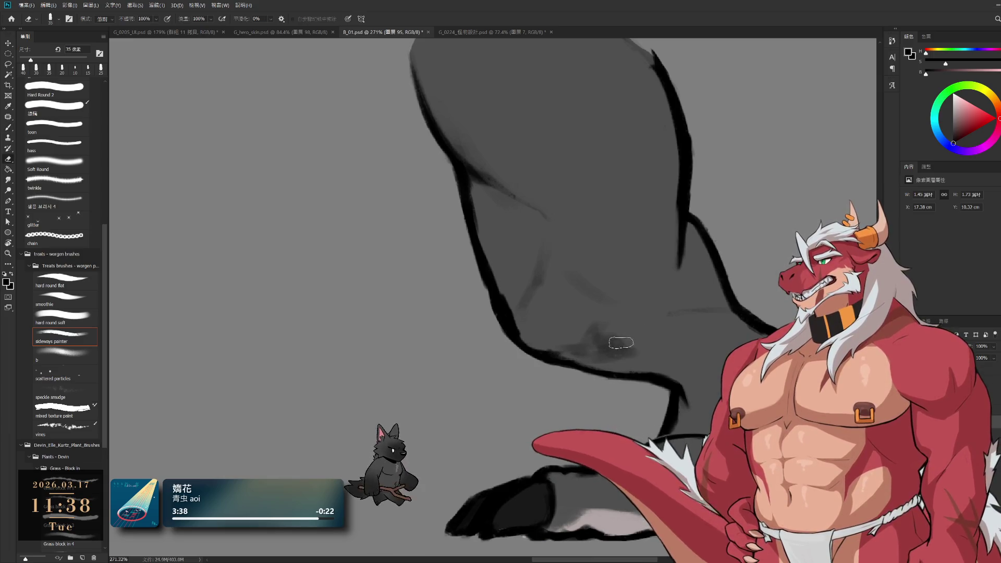
key(b)
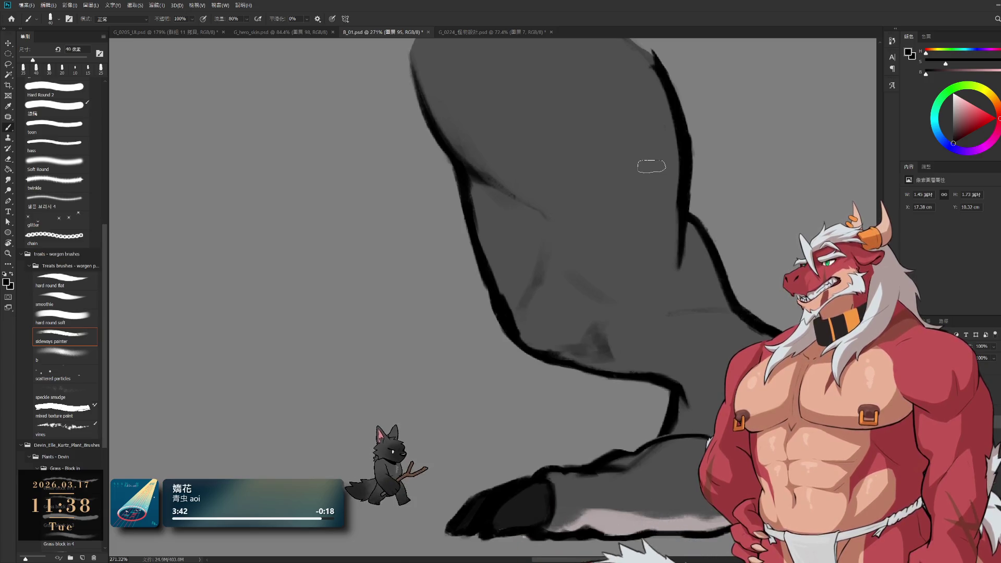
- Stroke black along the leg's edge with a 25 px brush to darken the outline
drag(464, 167, 477, 217)
key(ctrl+z)
key(e)
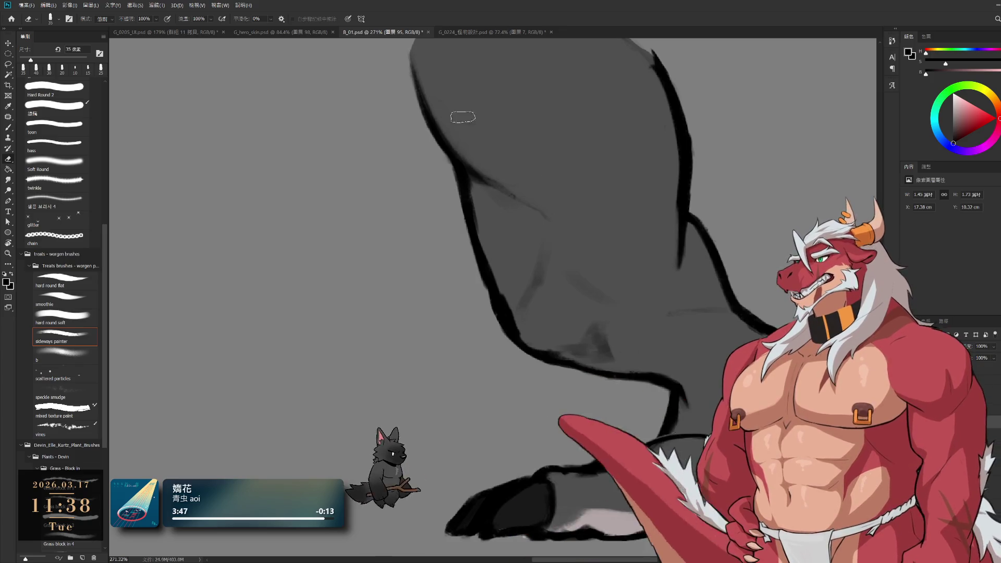
mouse_move(567, 219)
mouse_down()
mouse_move(521, 264)
mouse_move(558, 309)
mouse_up()
key(bracketright)
key(b)
key(bracketleft)
key(bracketleft)
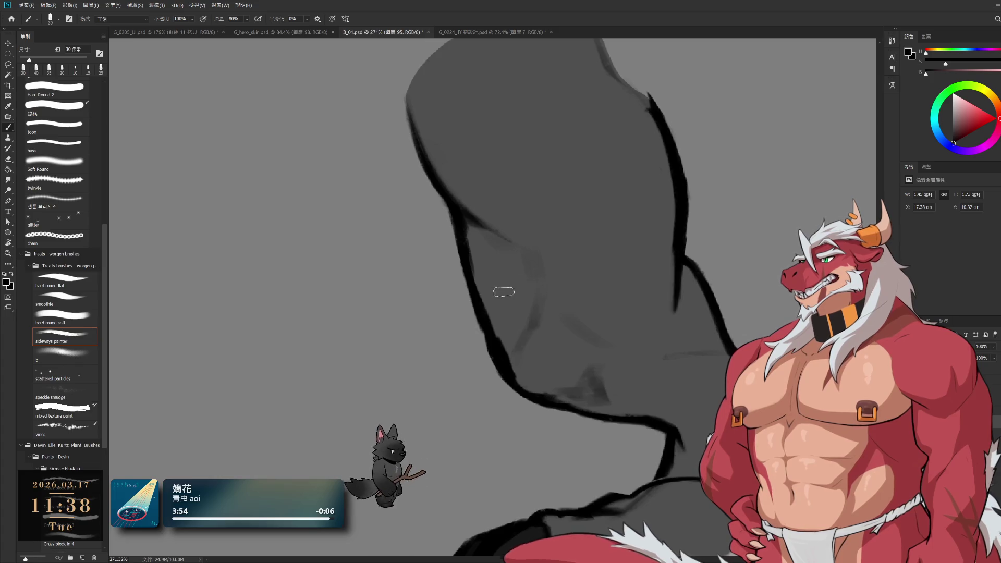
key(b)
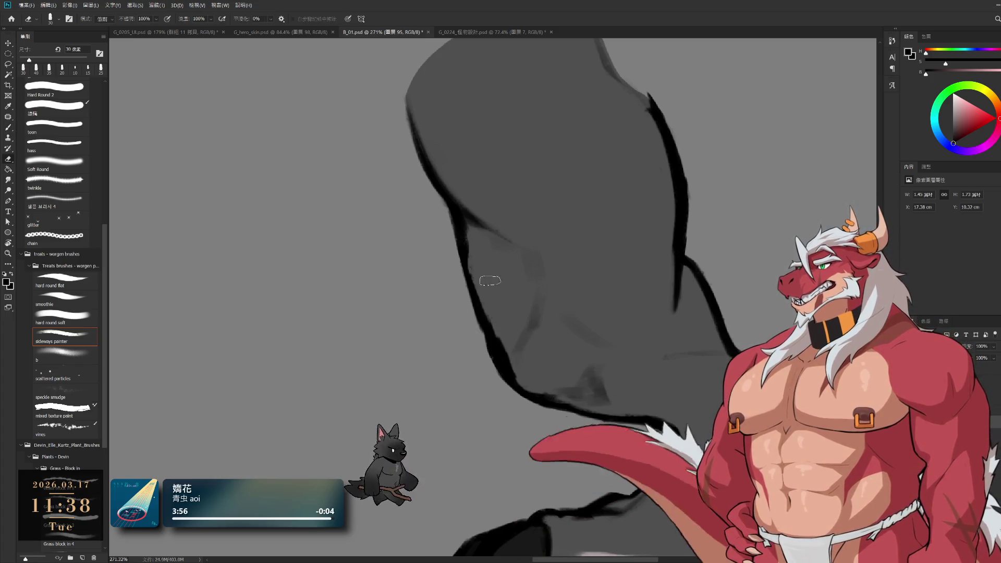
key(bracketleft)
key(bracketleft)
key(bracketleft)
key(bracketleft)
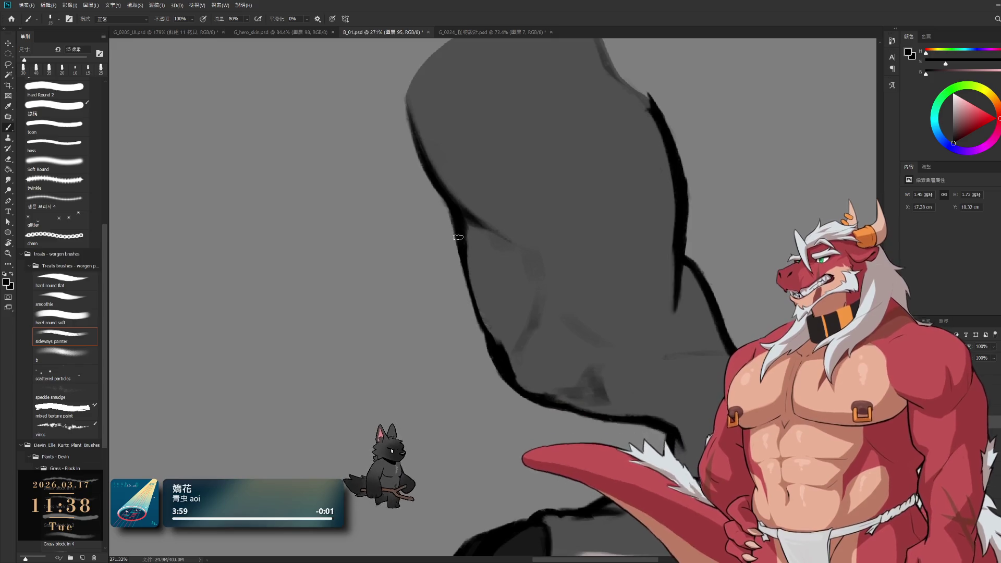
mouse_move(462, 262)
mouse_down()
mouse_move(472, 315)
mouse_move(493, 349)
mouse_up()
- Undo the last outline stroke and redraw two darker stretches along the leg edge
key(ctrl+z)
drag(456, 284, 482, 344)
drag(461, 258, 475, 309)
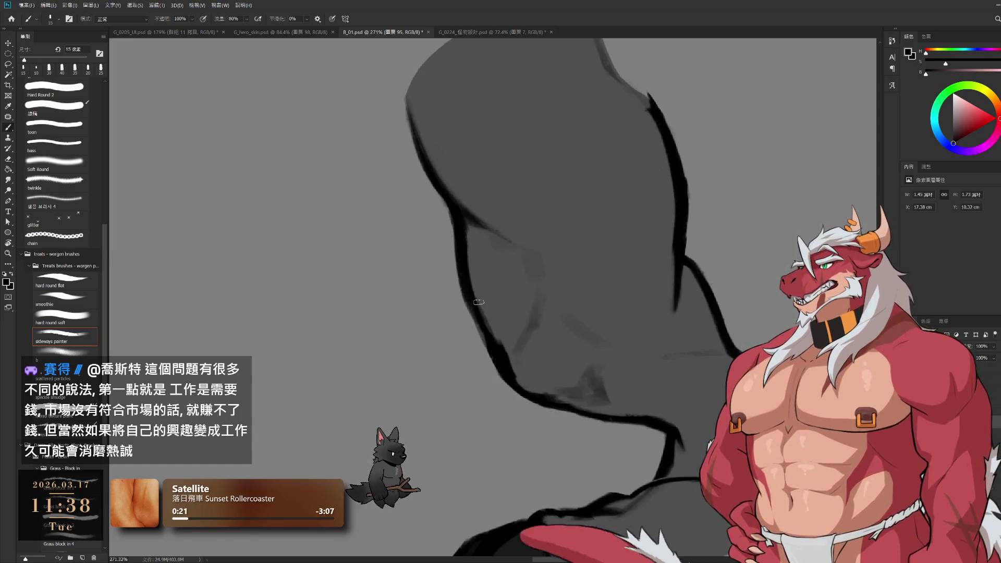
- Pick the layer under the foot, then add a new empty layer in the leg's group
drag(610, 346, 640, 249)
ctrl+click(691, 429)
key(e)
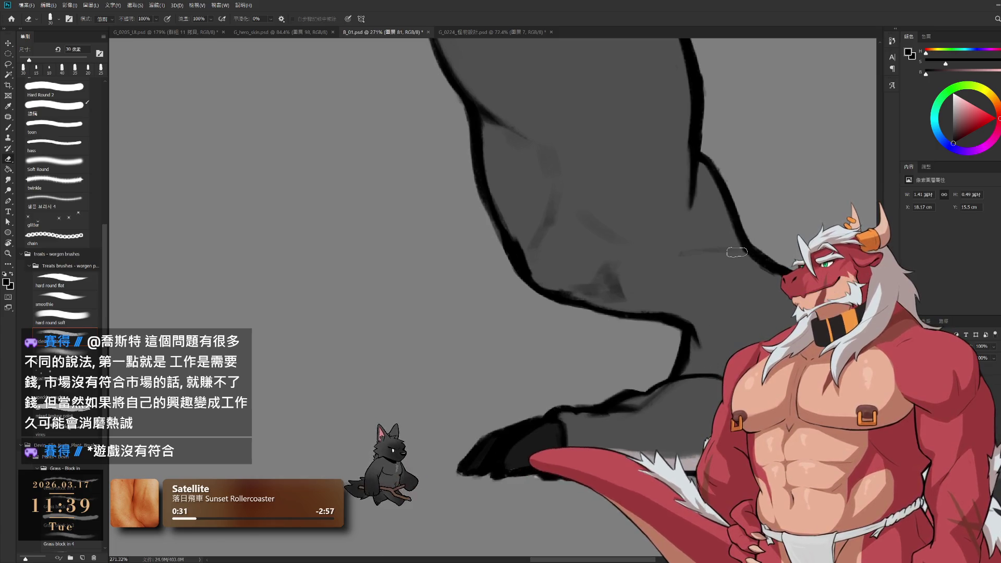
key(ctrl+g)
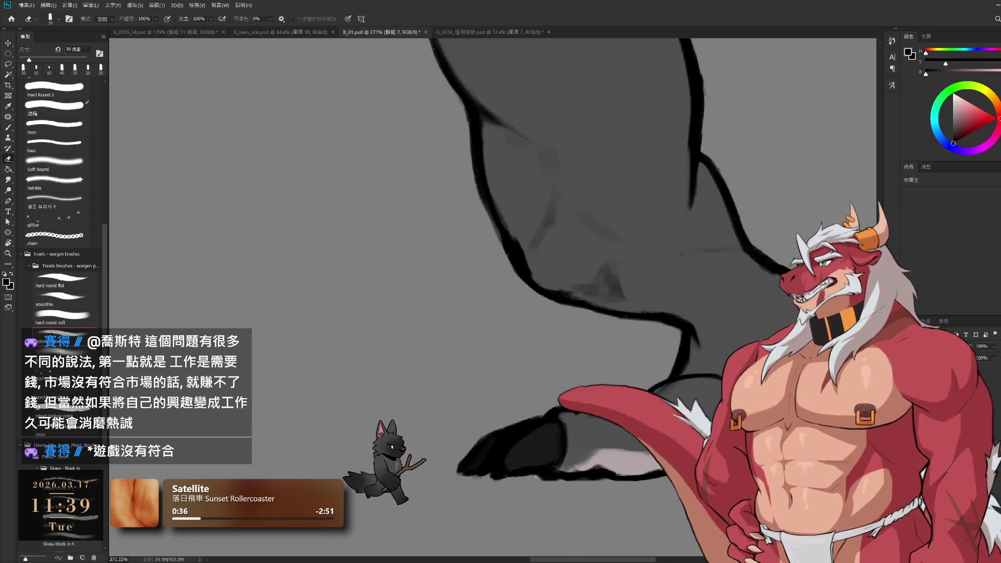
key(ctrl+shift+alt+n)
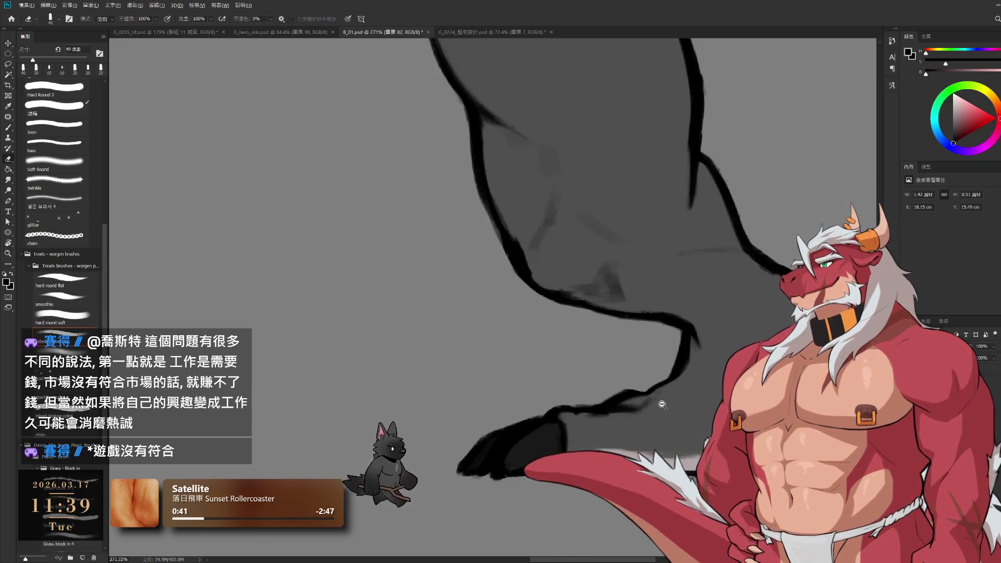
scroll(662, 405, down, 5)
scroll(597, 351, up, 4)
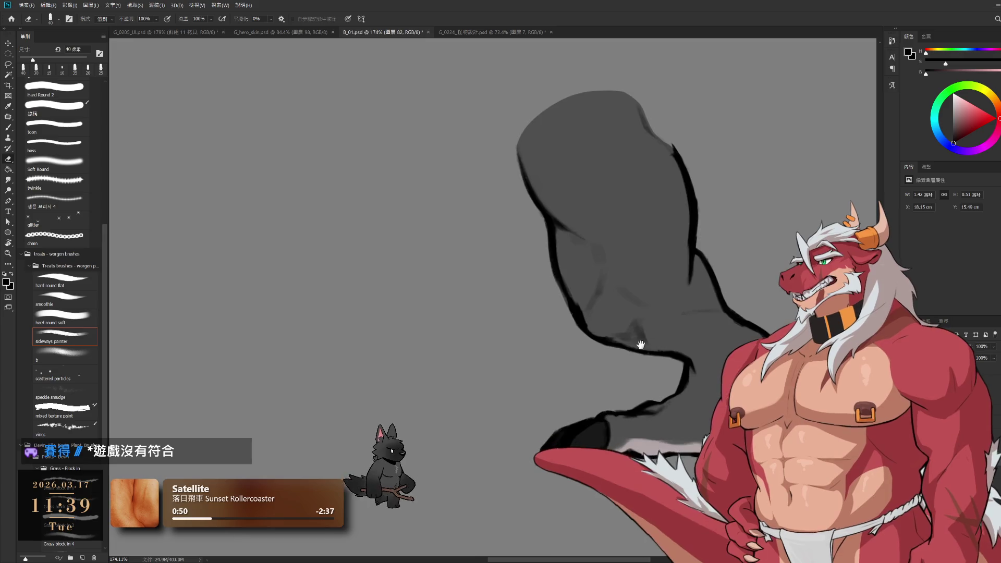
- Move the dark head strokes on layer 98 down and to the left
scroll(641, 344, up, 5)
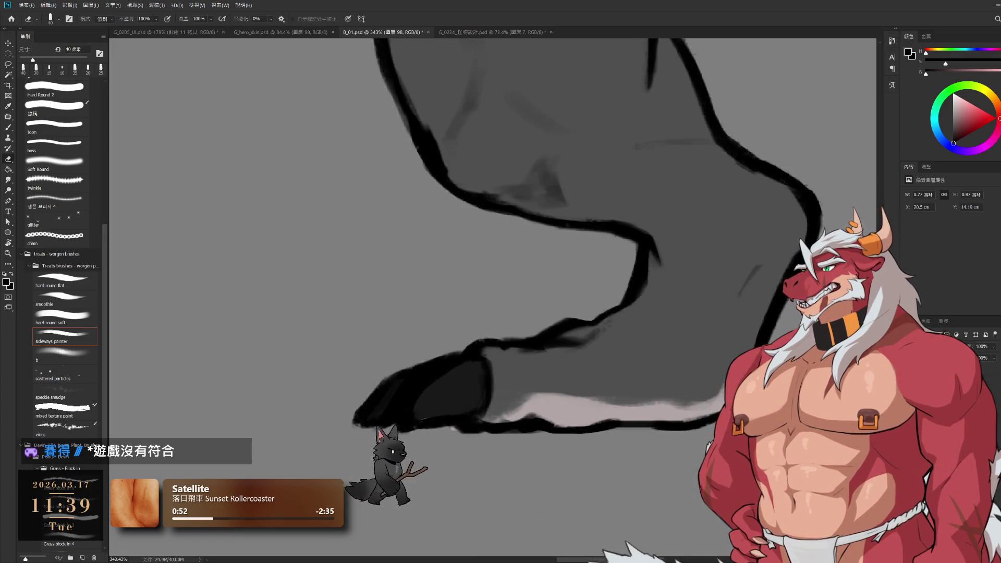
ctrl+click(694, 422)
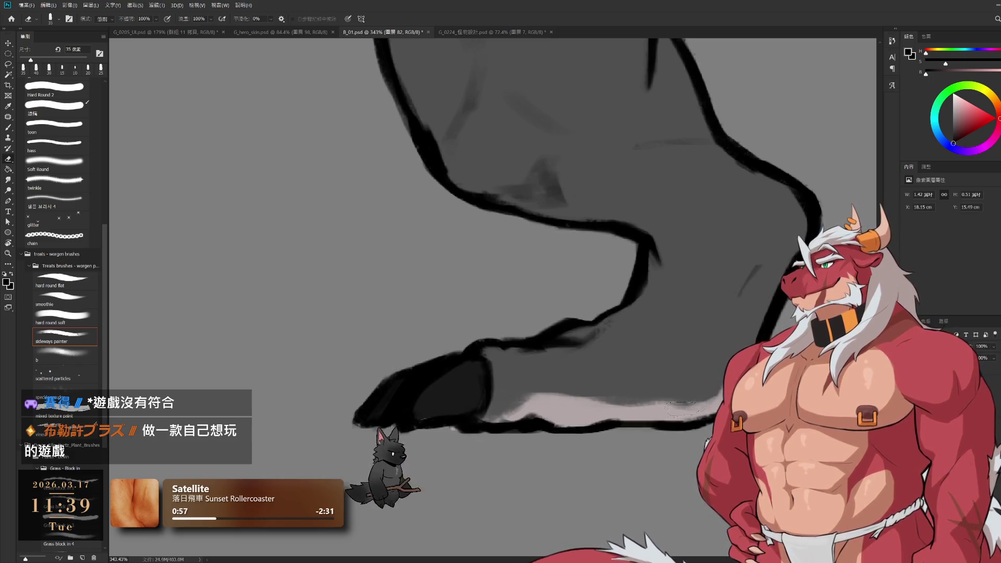
key(b)
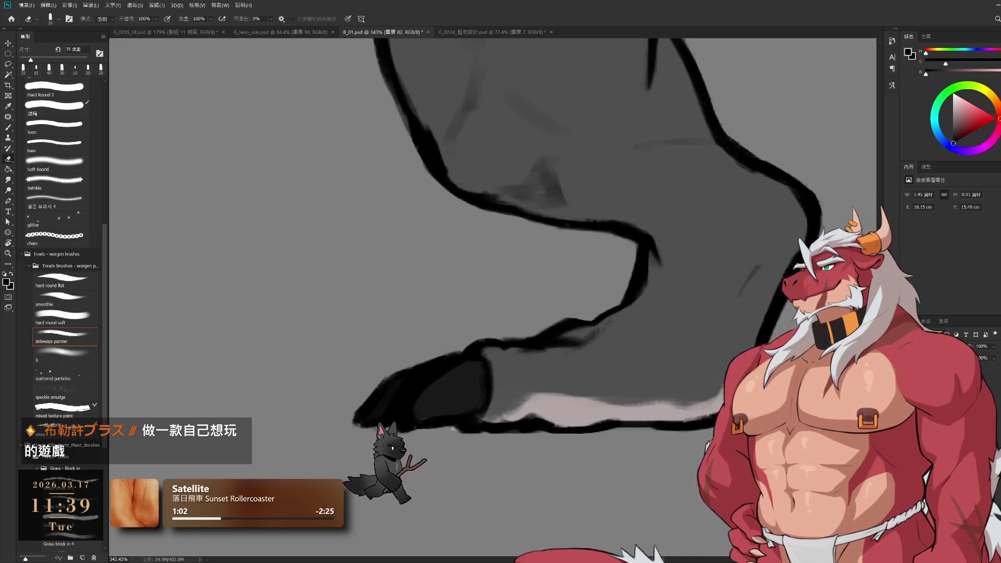
ctrl+click(790, 242)
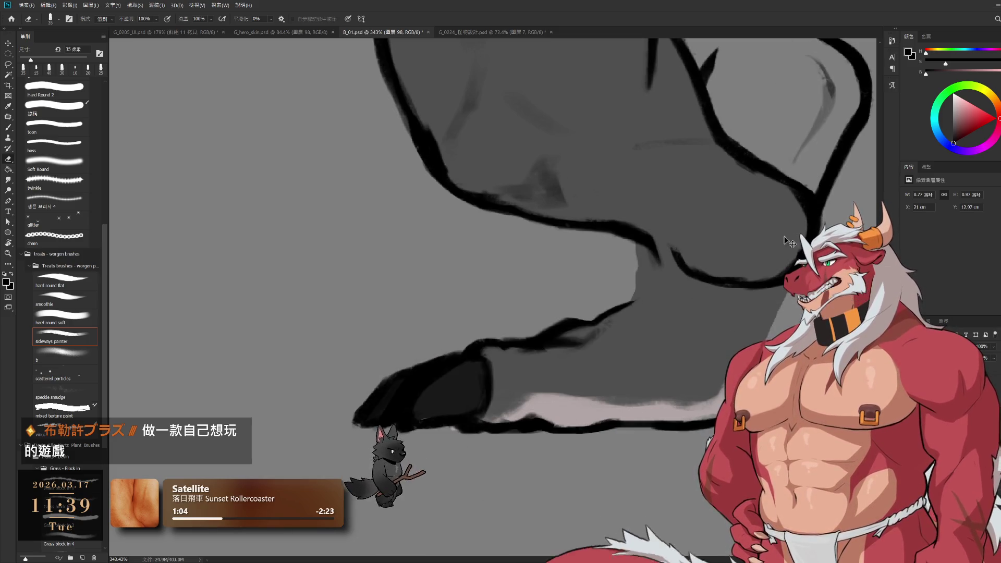
drag(790, 243, 730, 216)
scroll(649, 351, down, 2)
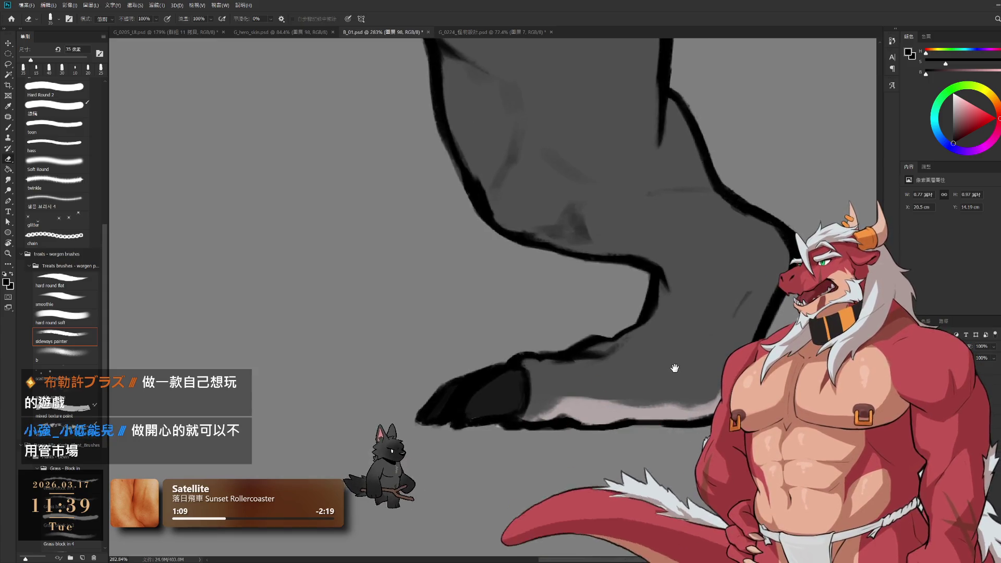
scroll(655, 380, left, 2)
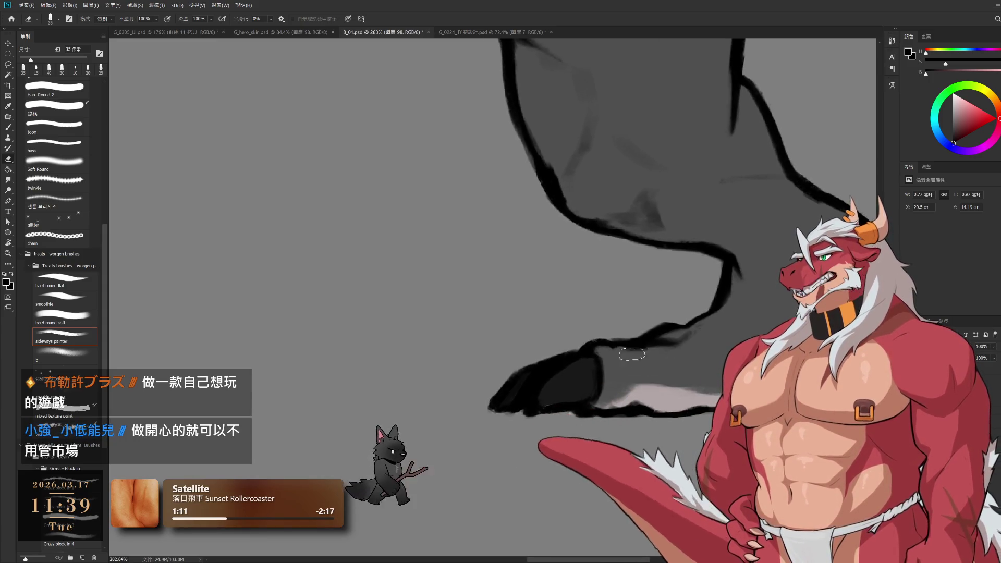
- Reselect the foot's pale underside layer and set the brush to 15 px
ctrl+click(633, 359)
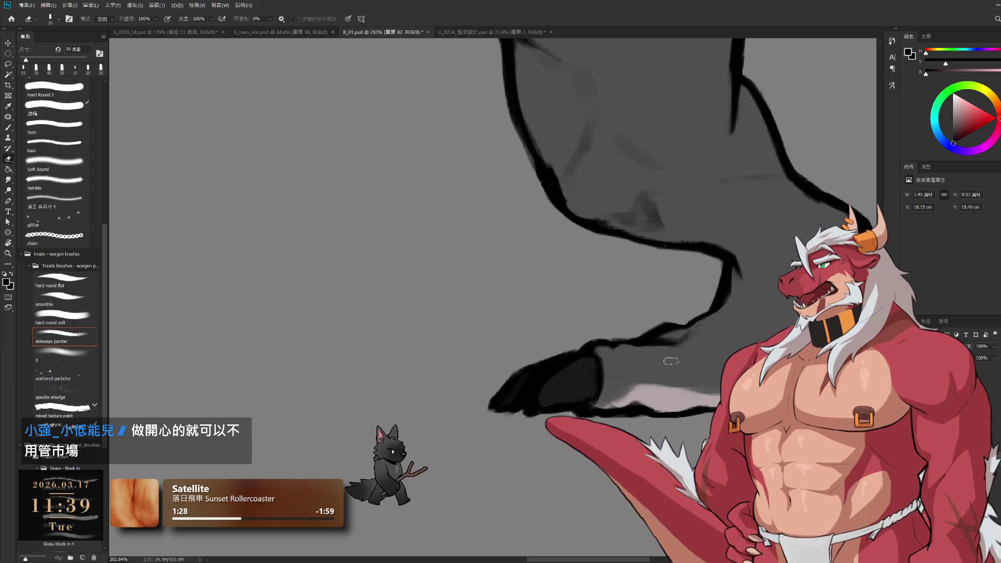
key(bracketleft)
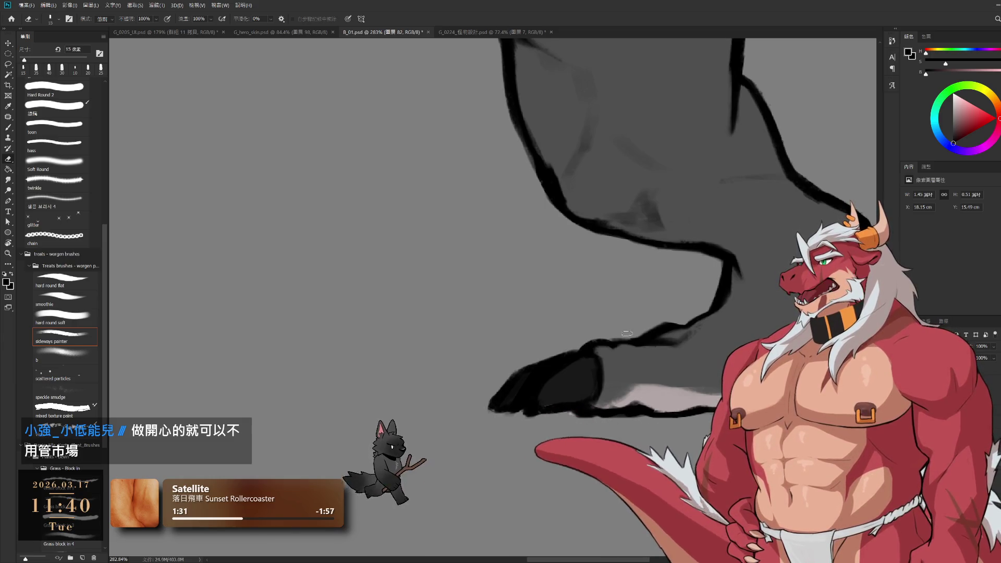
key(bracketleft)
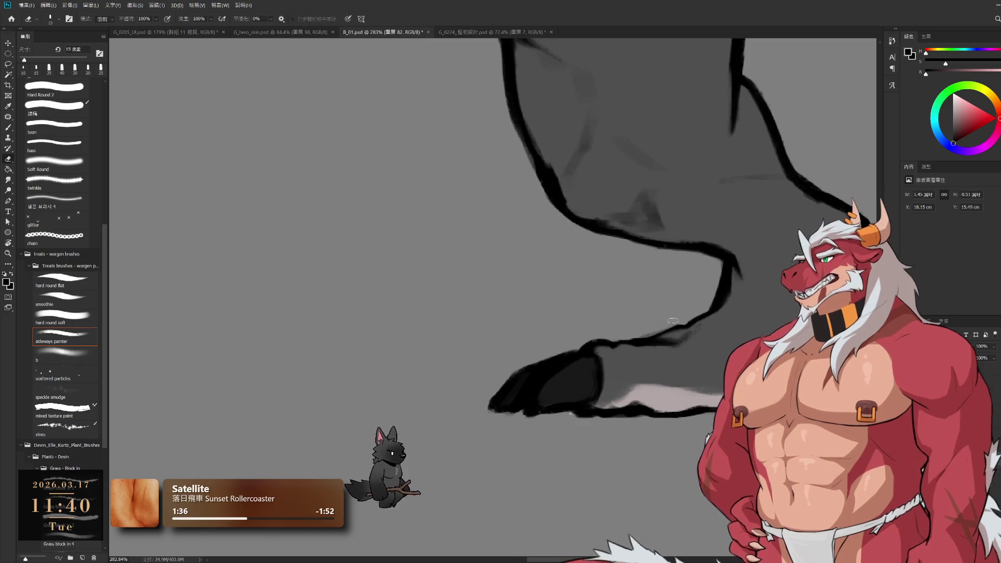
key(b)
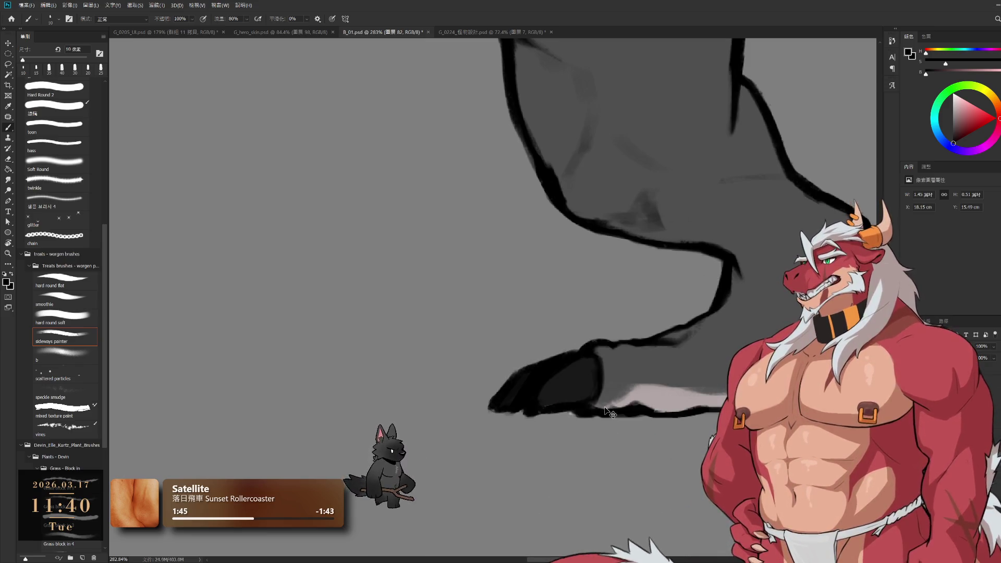
key(b)
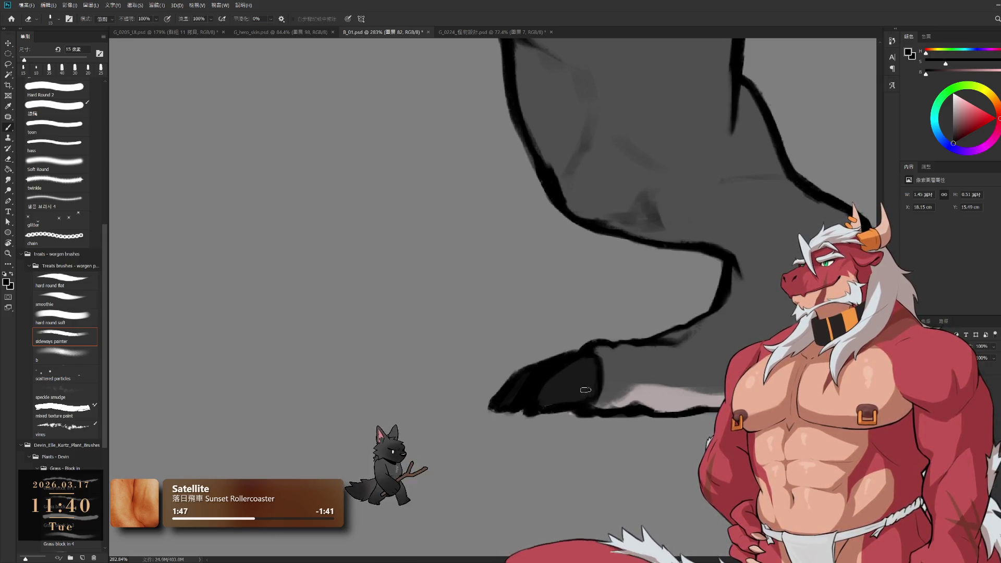
key(bracketright)
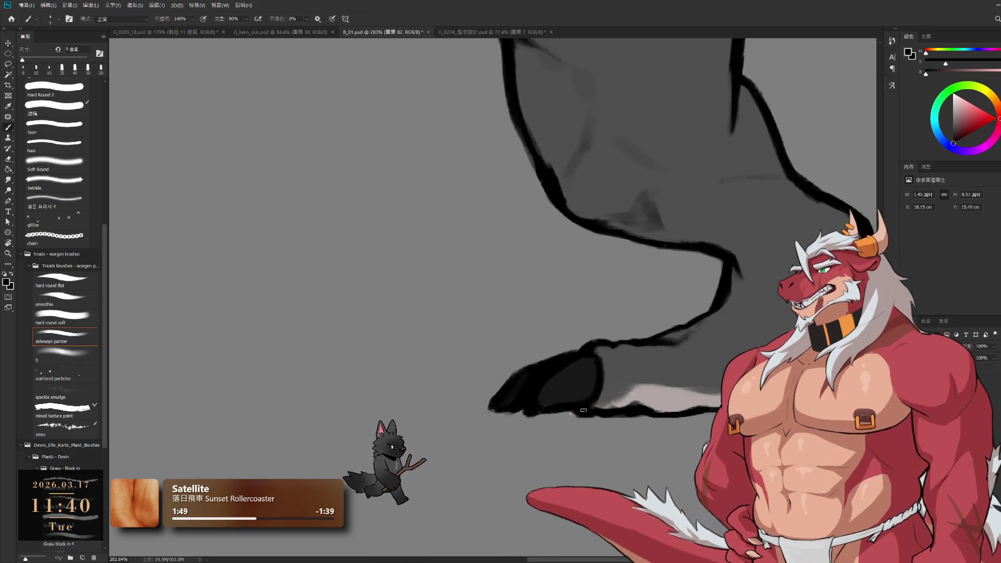
key(bracketright)
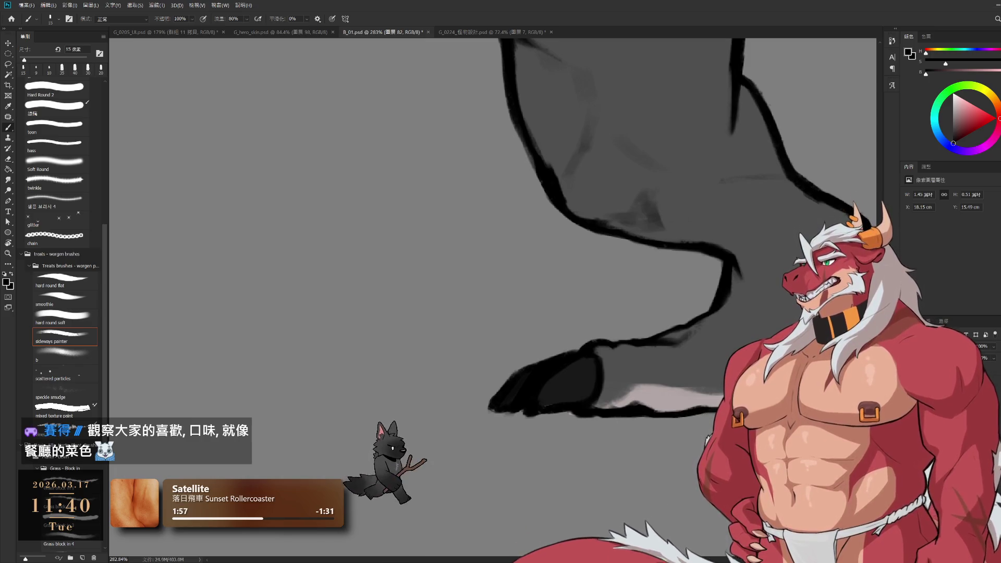
- Try moving the foot outline stroke down-left, compare with undo/redo, and revert it
drag(662, 337, 639, 409)
key(ctrl+z)
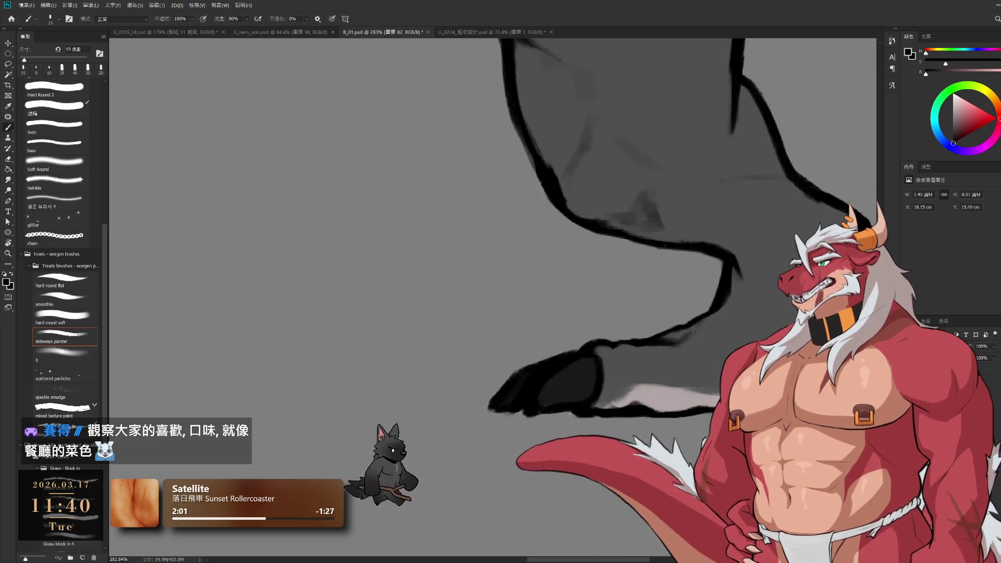
key(ctrl+shift+z)
key(ctrl+z)
key(ctrl+shift+z)
key(ctrl+z)
key(ctrl+shift+z)
key(ctrl+z)
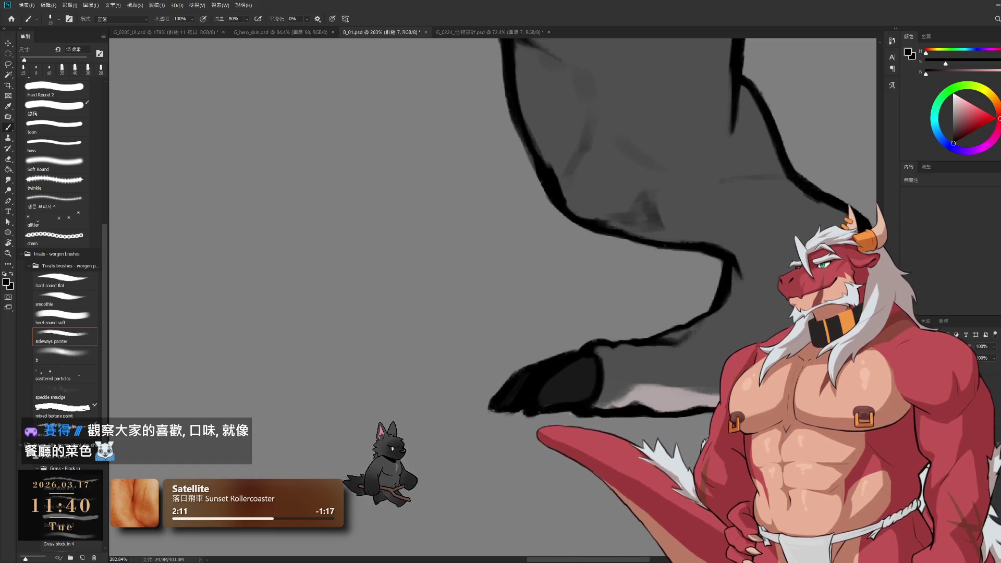
key(ctrl+z)
key(ctrl+shift+z)
key(ctrl+g)
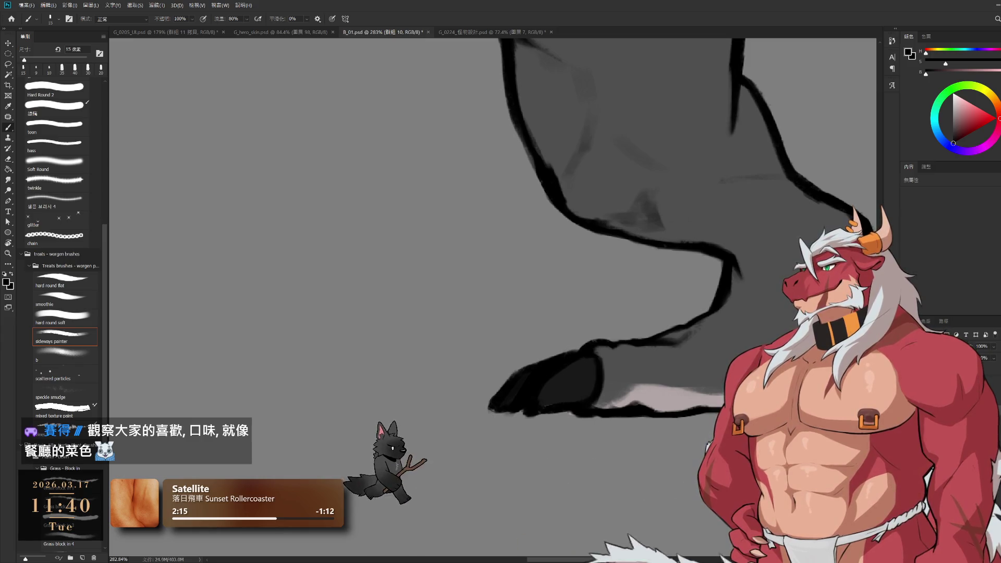
- Zoom out to about 97% to view the whole canvas and select group 8
scroll(760, 407, down, 5)
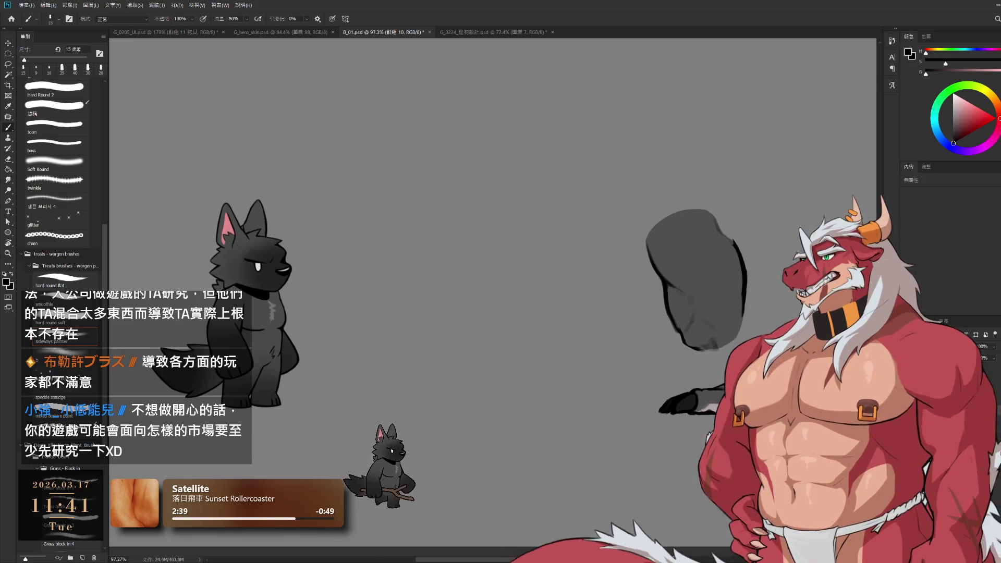
key(alt+bracketleft)
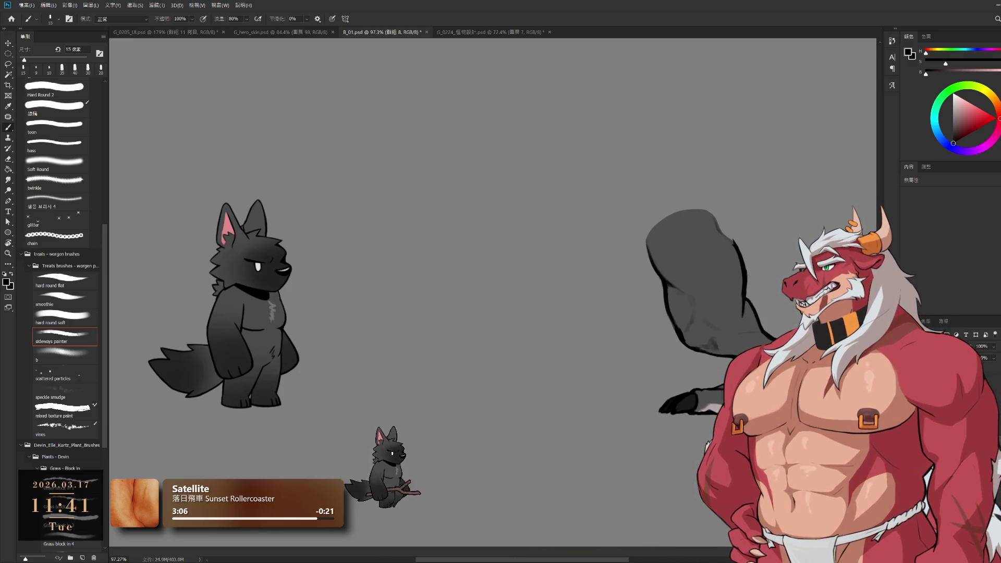
- Select the head strokes layer and set the Eraser to 30 px
scroll(800, 339, up, 3)
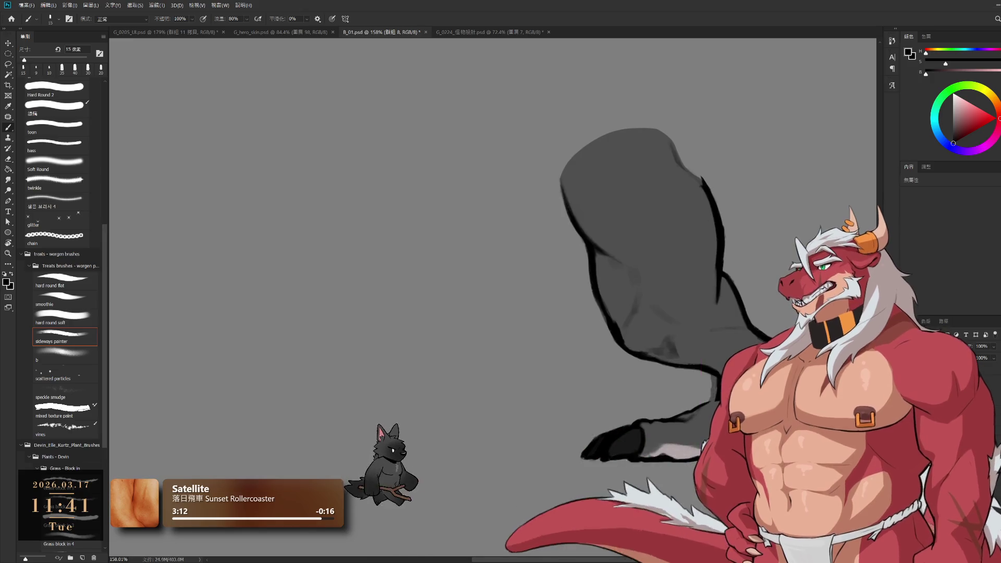
key(alt+bracketleft)
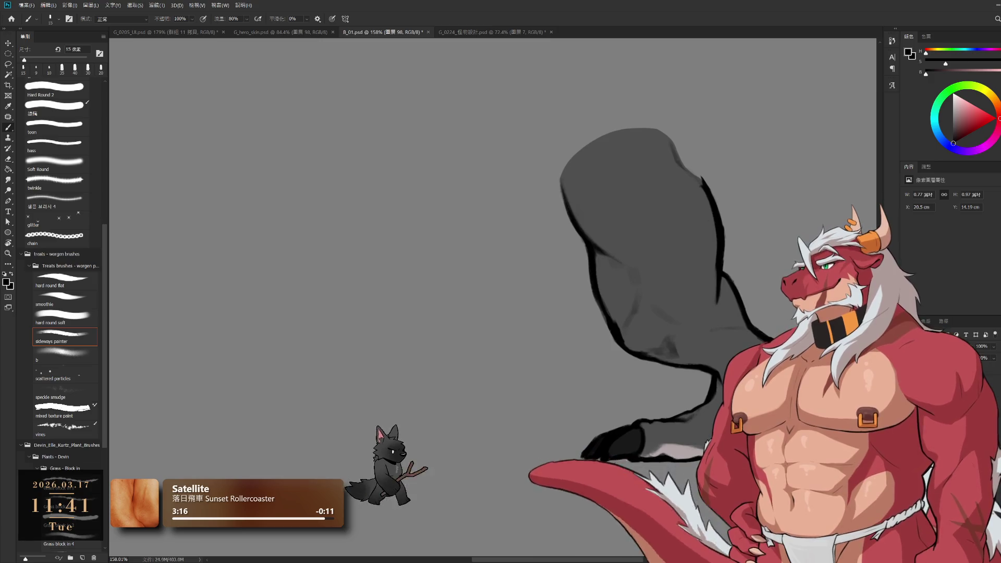
key(alt+bracketright)
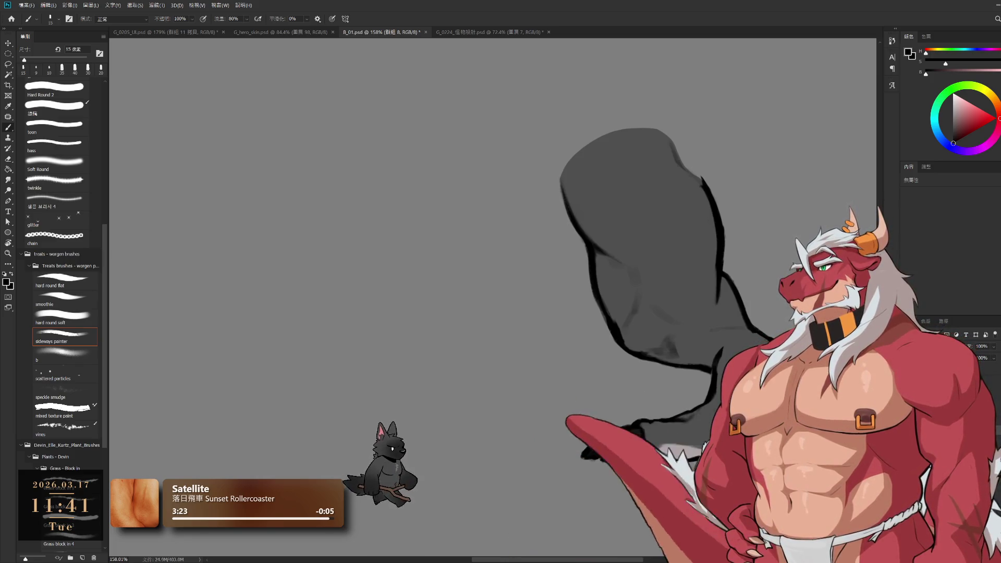
key(alt+bracketleft)
key(e)
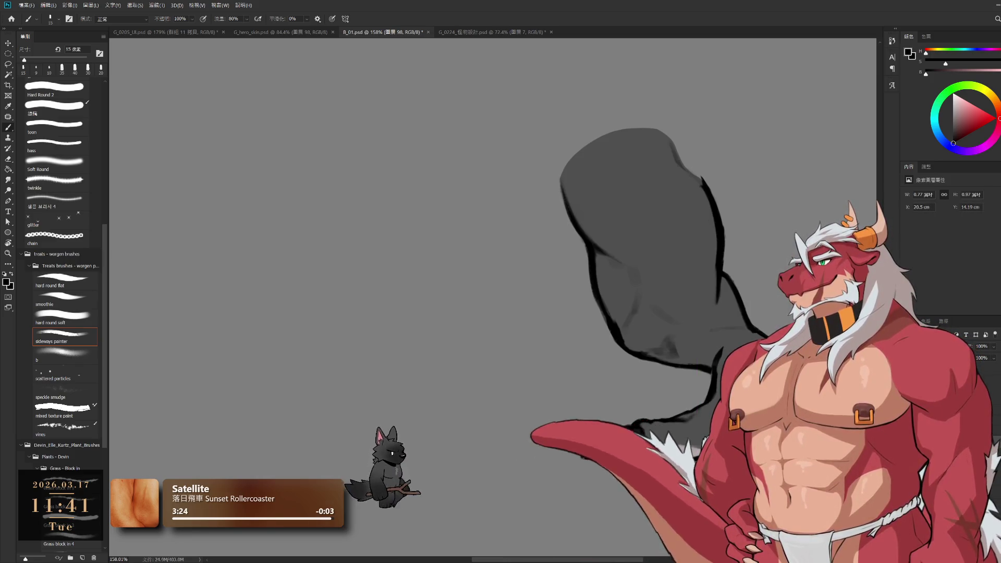
key(bracketright)
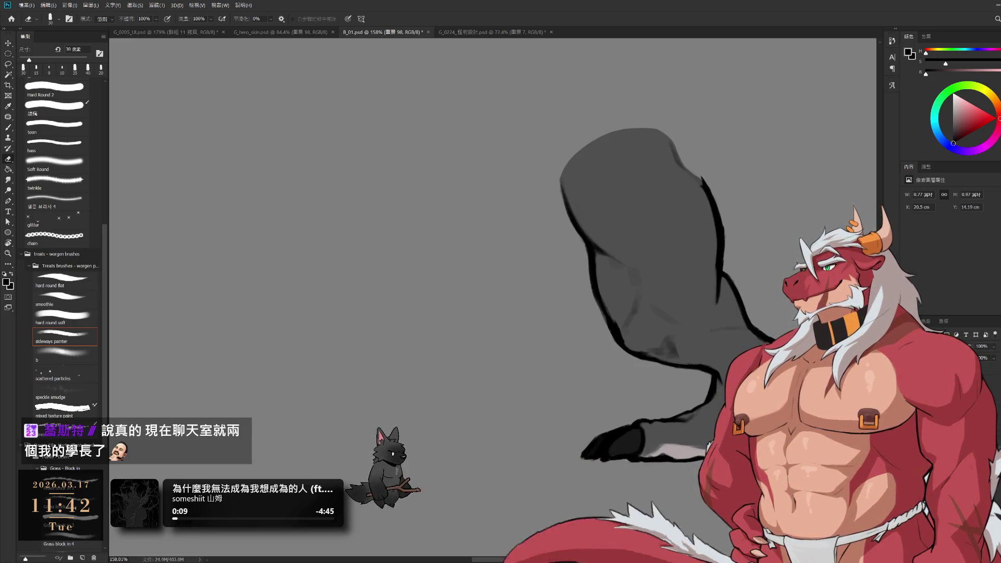
click(714, 379)
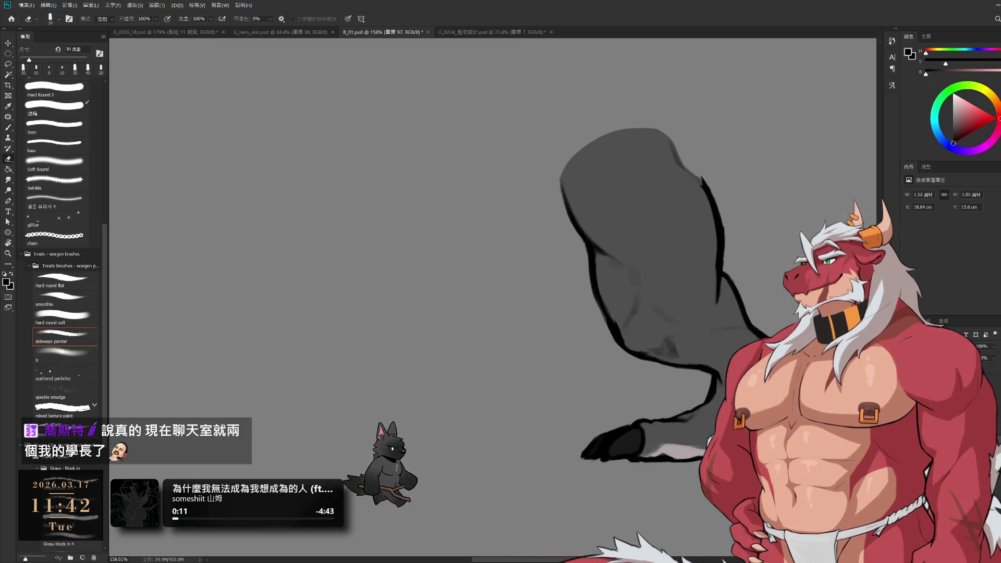
key(alt+bracketright)
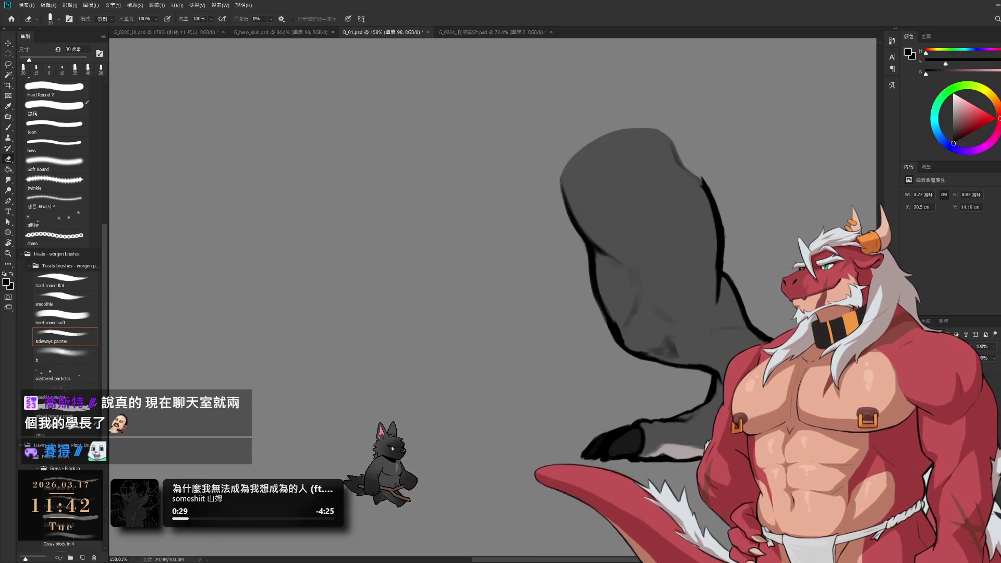
- Step through groups 8 and 7 to leg R1 and restore its erased bottom contour
key(ctrl+g)
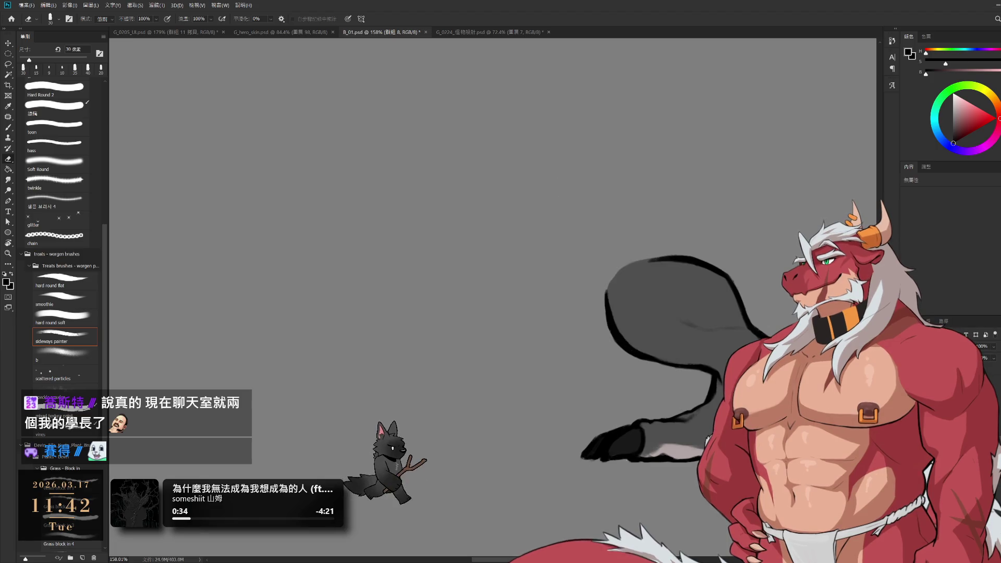
key(alt+[)
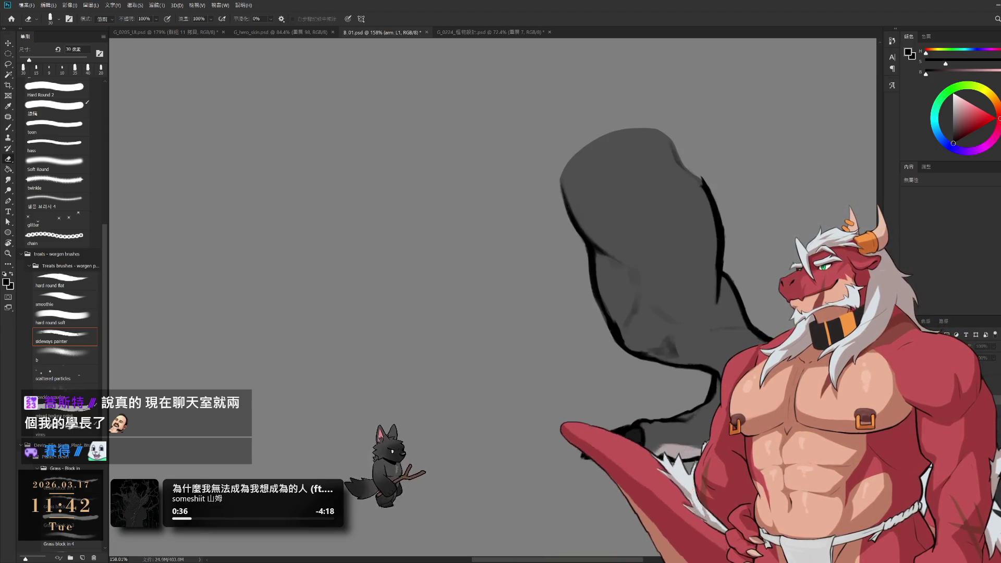
key(alt+bracketright)
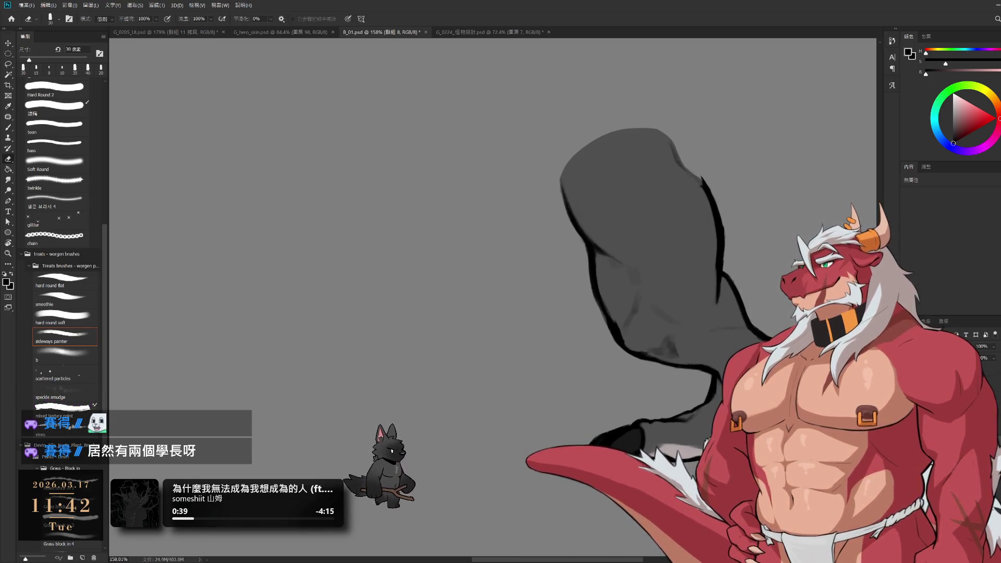
key(alt+bracketleft)
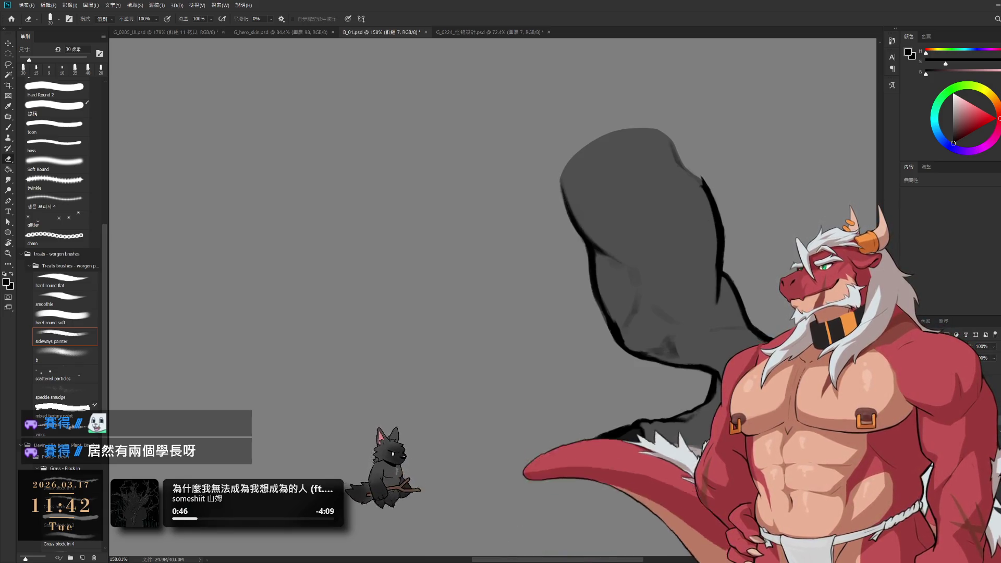
key(alt+bracketleft)
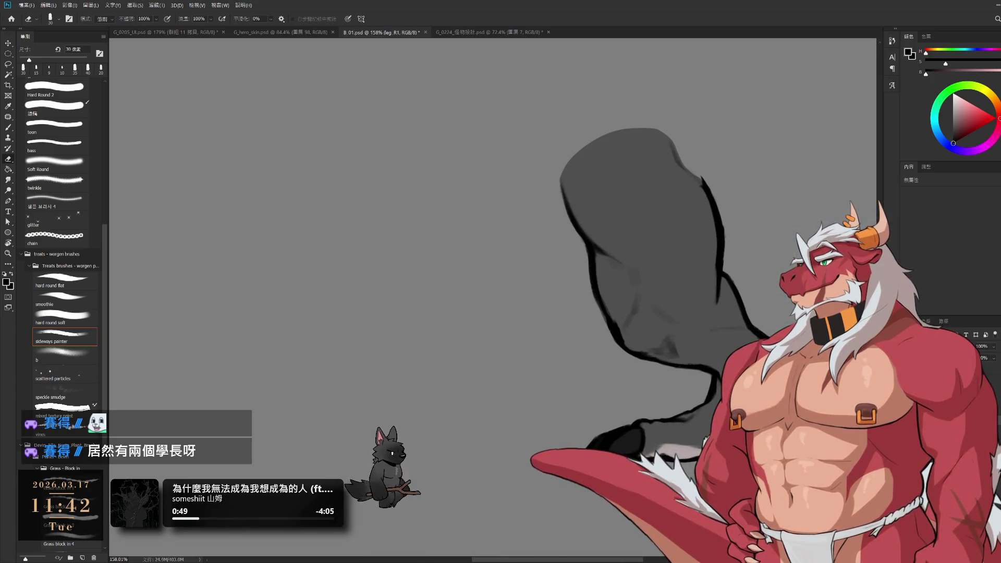
key(ctrl+z)
- Centre the leg drawing and toggle the leg R2 layer's visibility to compare
key(h)
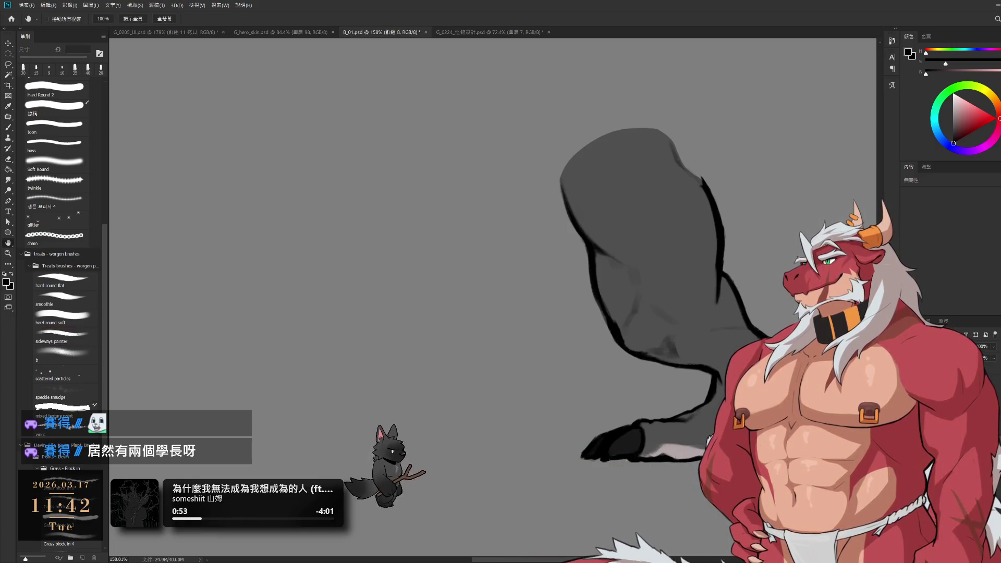
key(e)
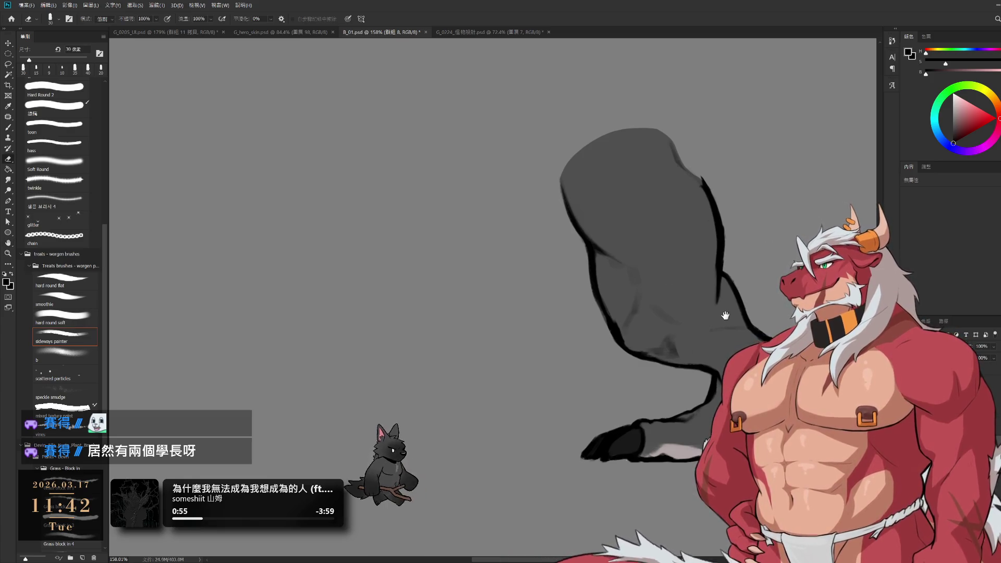
drag(725, 316, 506, 292)
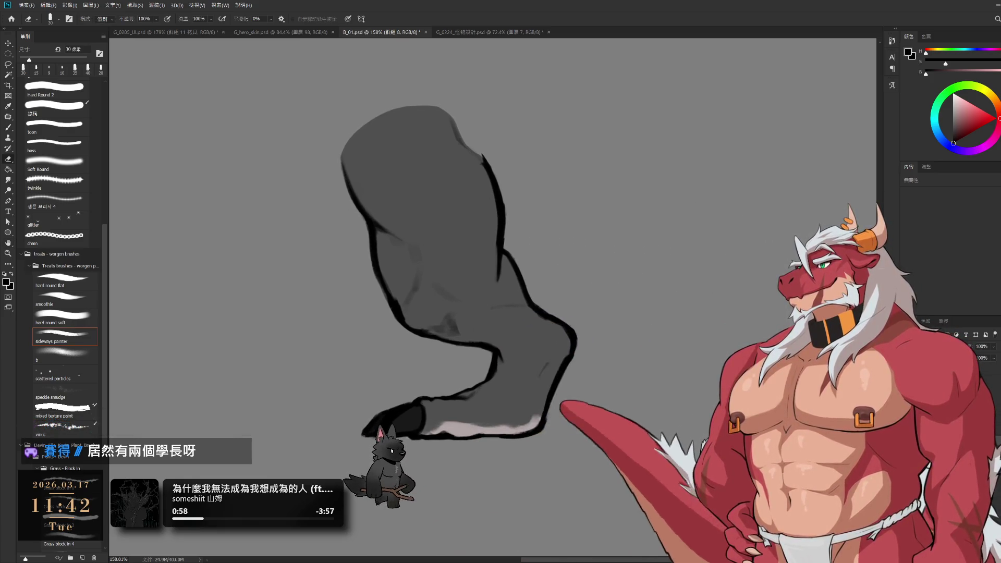
key(alt+bracketleft)
key(ctrl+comma)
key(ctrl+comma)
key(alt+bracketleft)
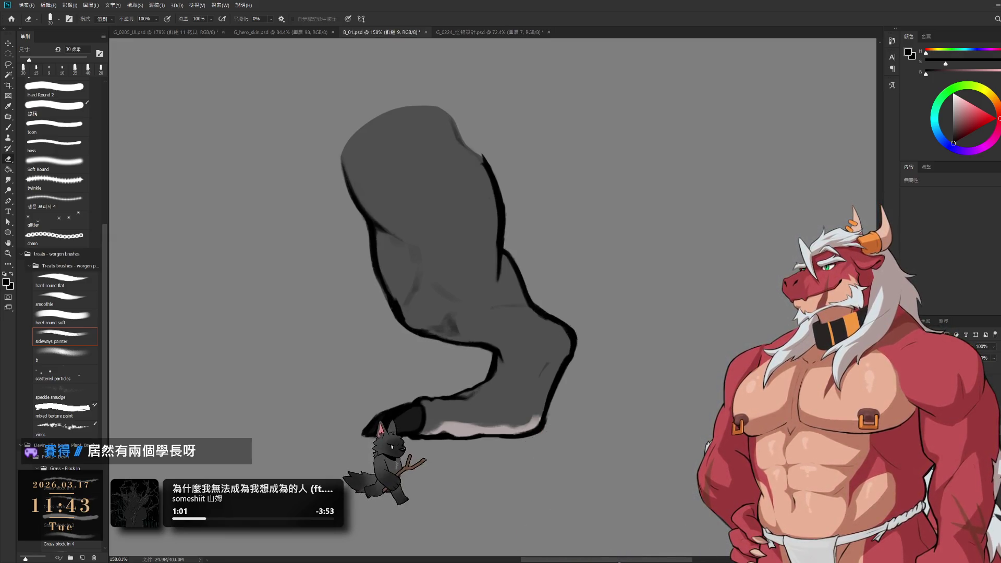
- Compare the leg R3 layer, then hide the leg and zoom out to the full canvas
key(alt+bracketleft)
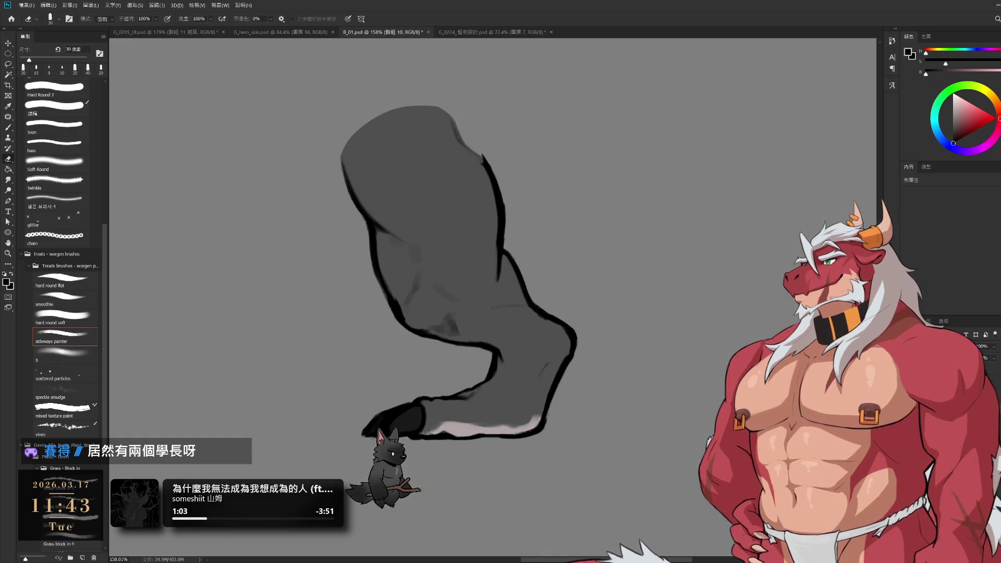
key(ctrl+comma)
key(ctrl+comma)
drag(620, 365, 723, 358)
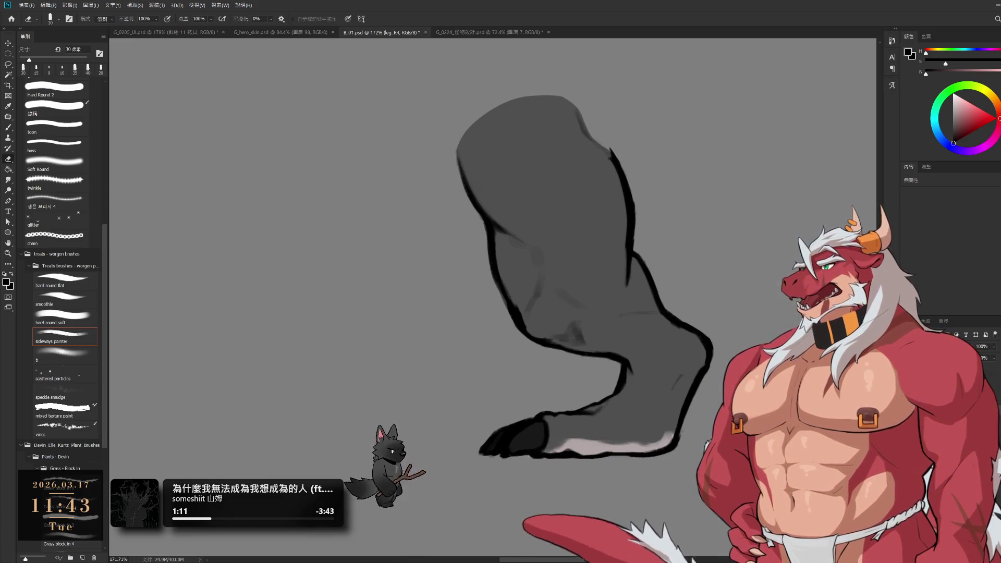
key(Delete)
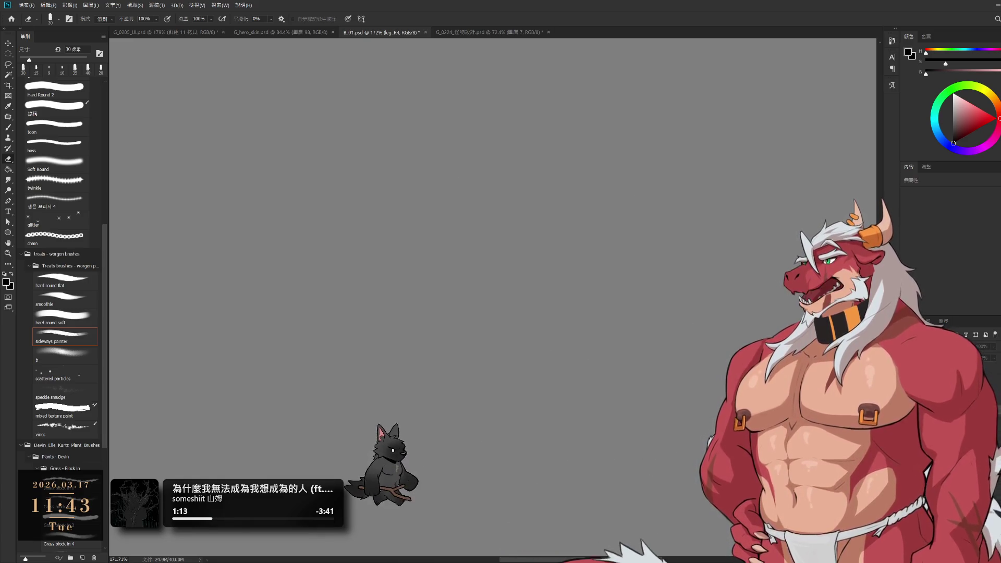
key(ctrl+0)
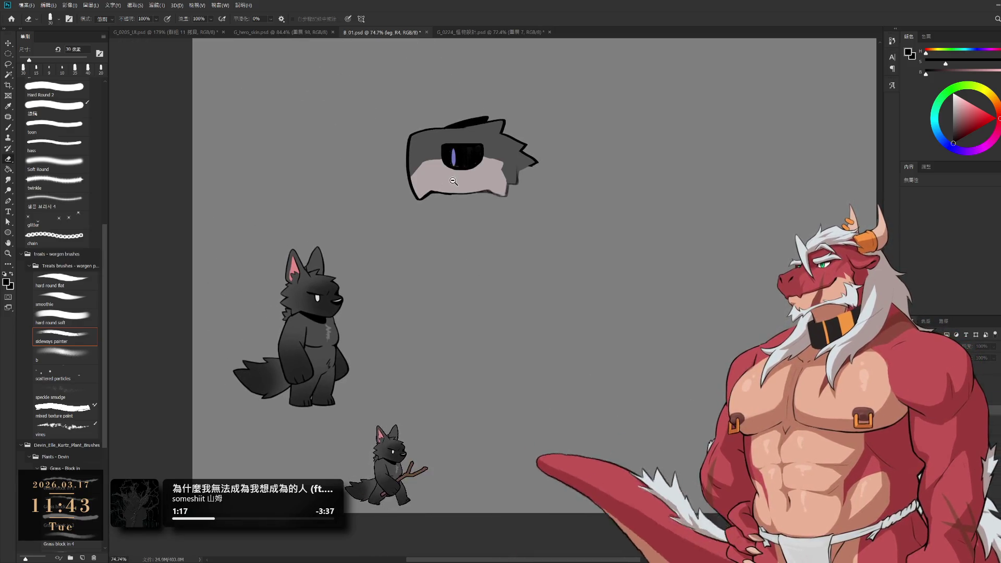
- Zoom in on the head and lighten its right-edge rim on 圖層 89 with a 20 px eraser
scroll(587, 284, up, 3)
scroll(588, 283, up, 1)
ctrl+click(605, 305)
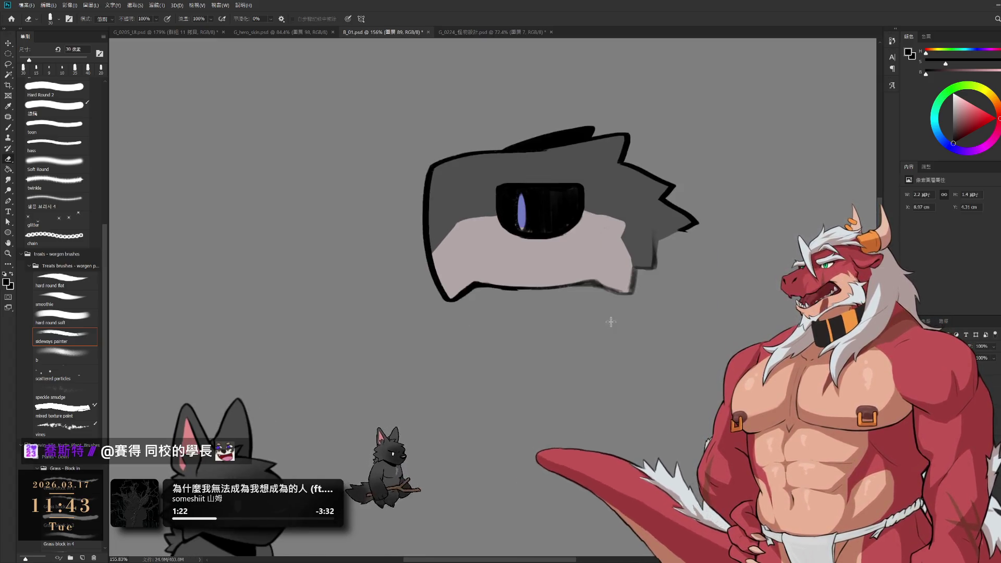
drag(667, 212, 695, 224)
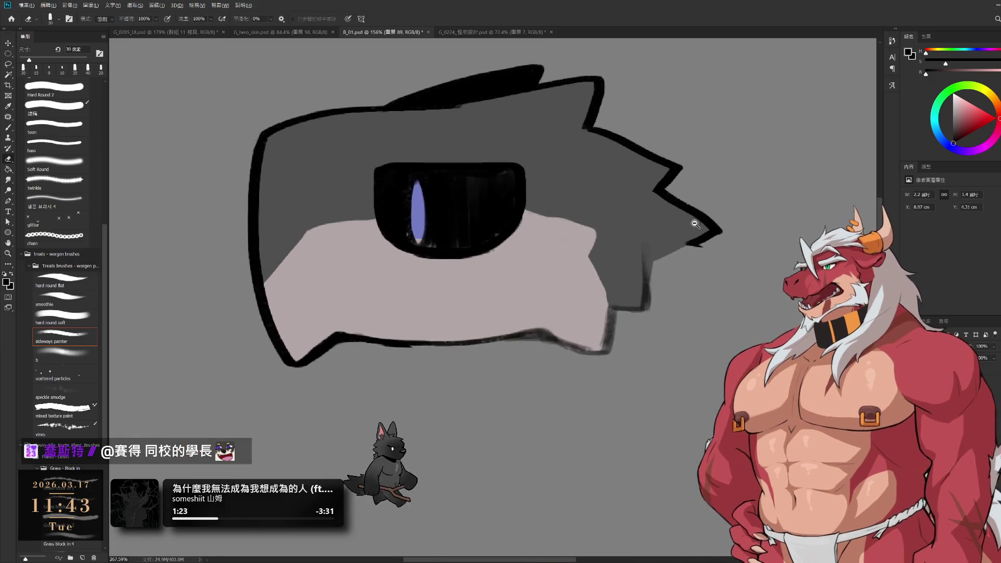
ctrl+click(649, 246)
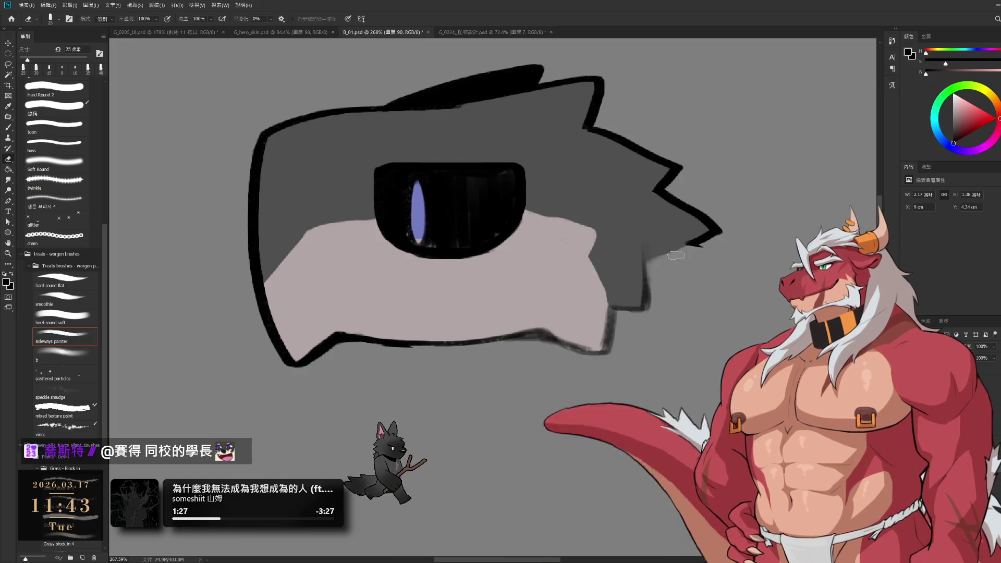
ctrl+click(713, 248)
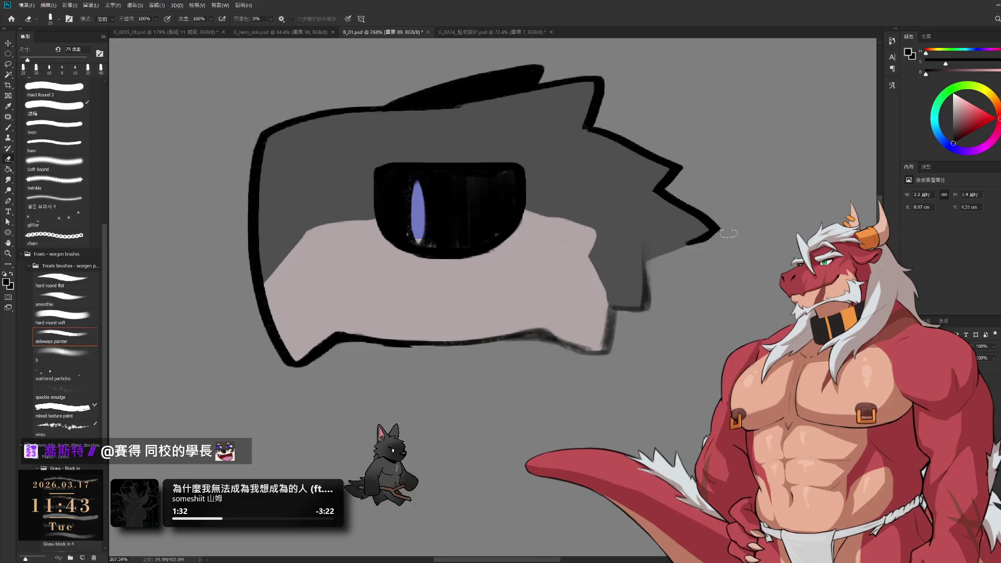
key(bracketleft)
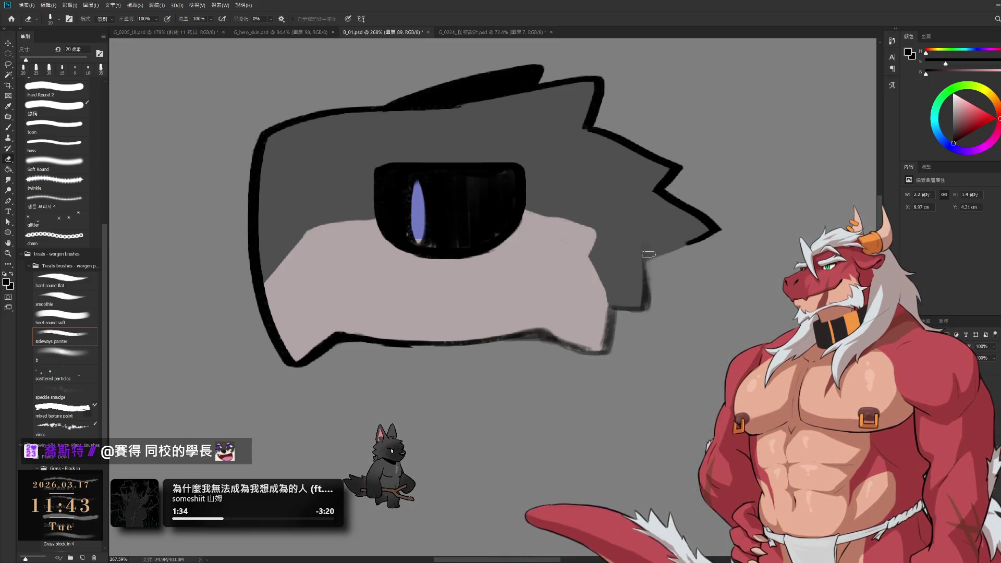
drag(652, 264, 647, 307)
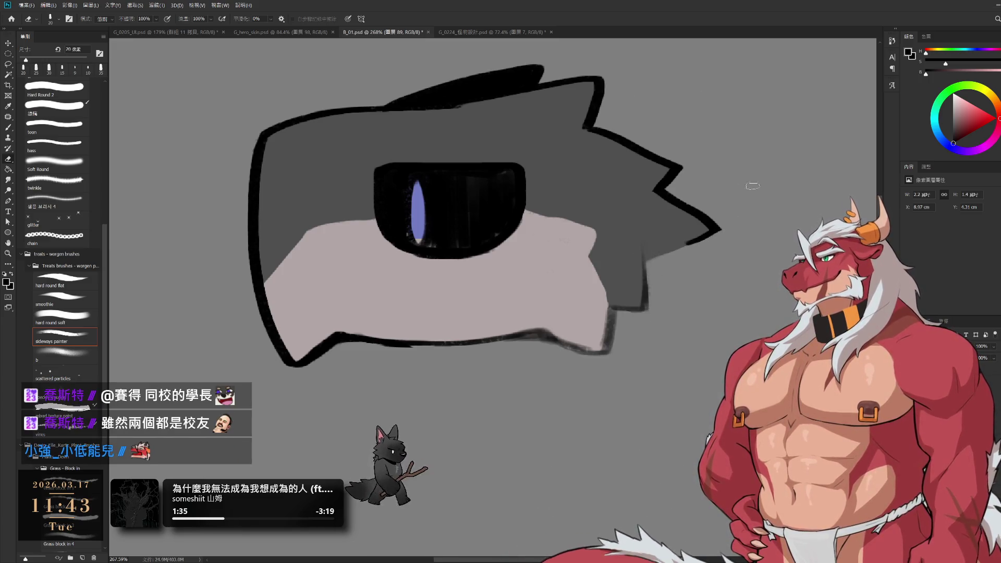
- Repaint the dark rim along the head's right edge, rotating the view about 67° toward the jaw
key(b)
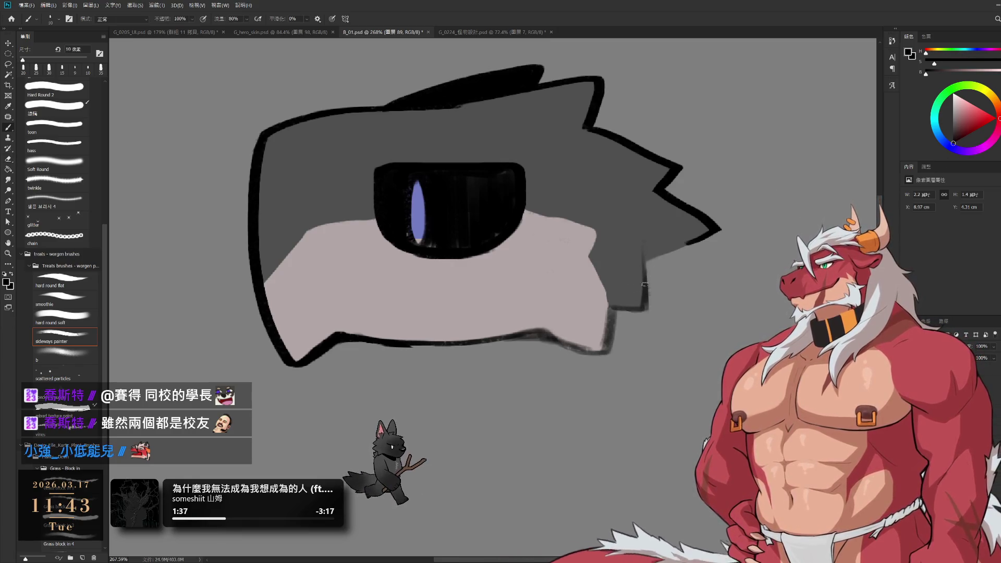
drag(643, 250, 640, 311)
key(e)
key(b)
mouse_move(738, 234)
mouse_down()
mouse_move(539, 351)
mouse_move(546, 390)
mouse_up()
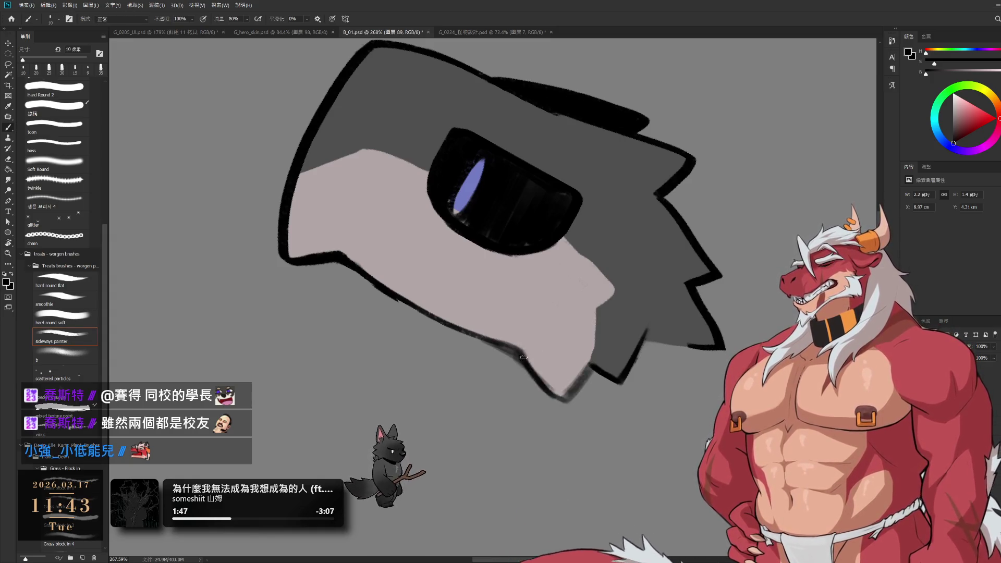
key(e)
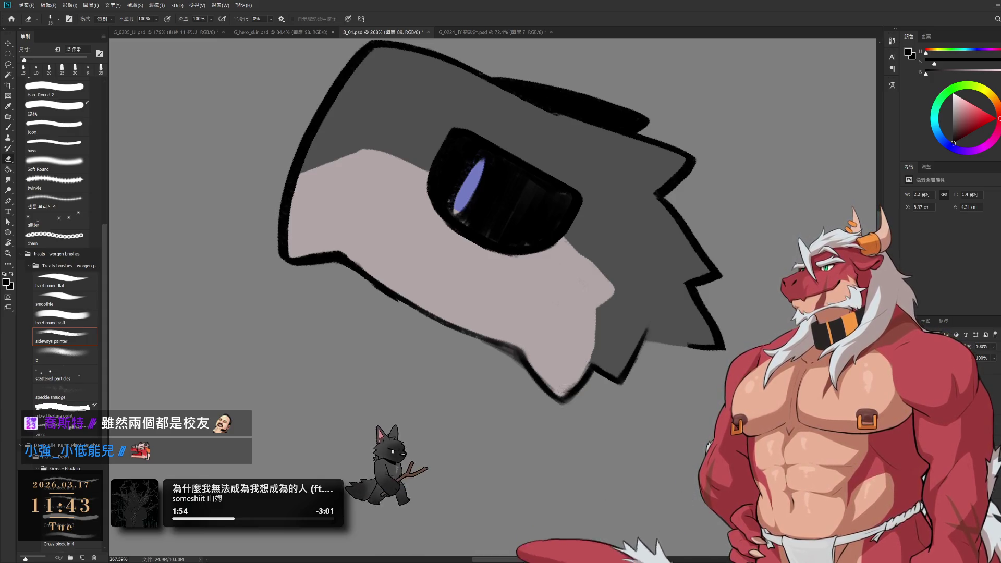
key(b)
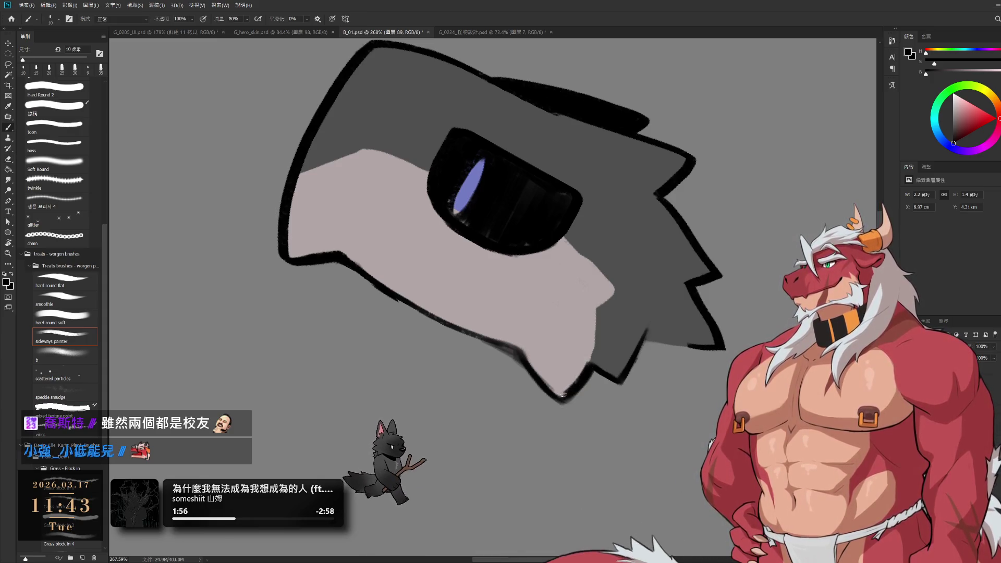
key(e)
key(Escape)
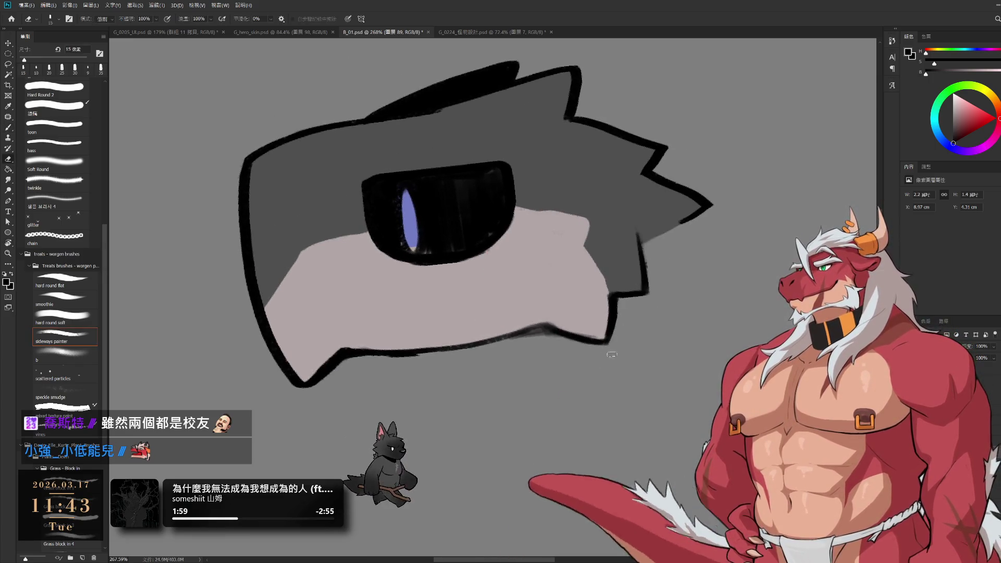
key(r)
mouse_move(534, 465)
mouse_down()
mouse_move(555, 485)
mouse_move(526, 367)
mouse_up()
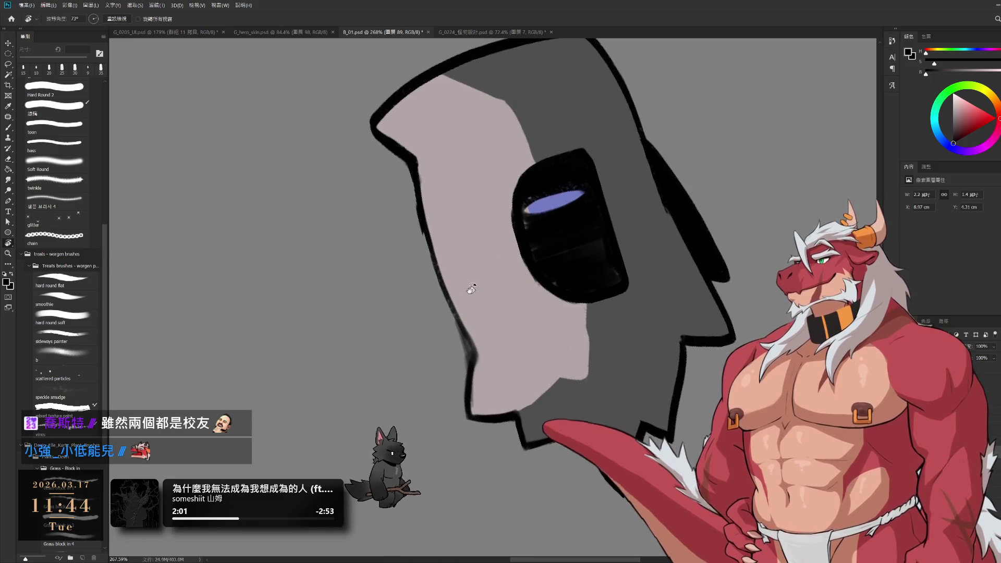
- Fix the jaw outline with a 9 px brush, then rotate the view back to level
key(e)
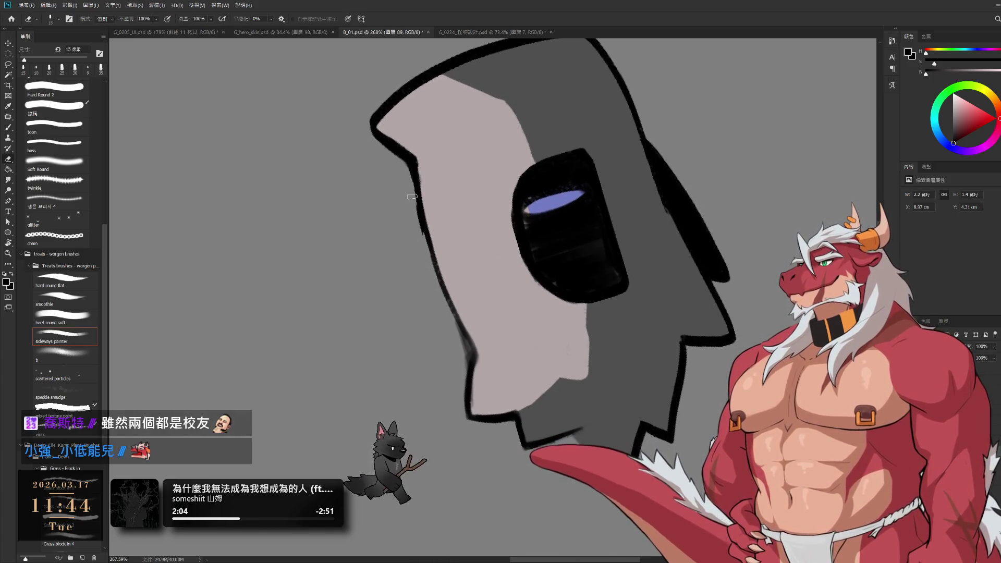
key(b)
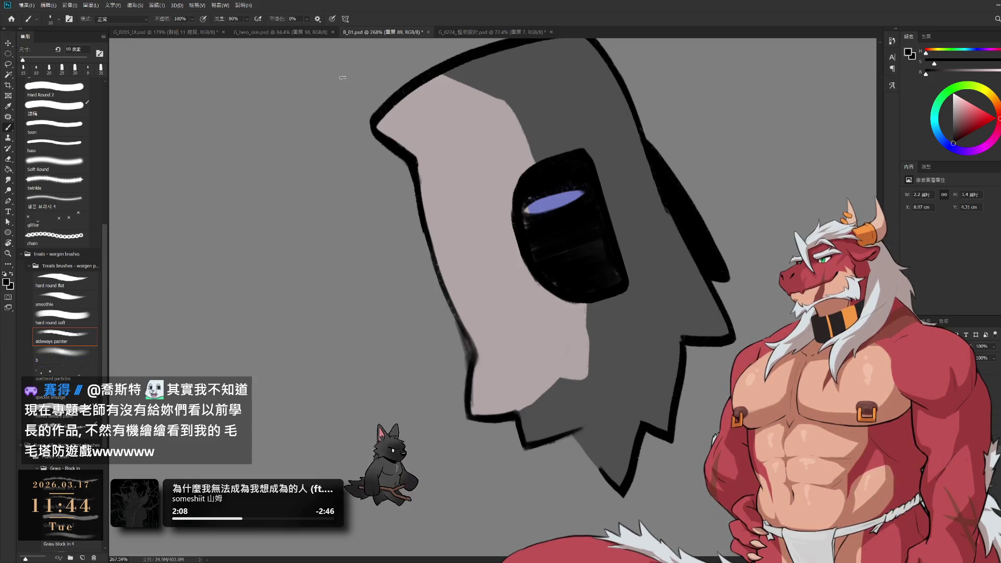
key(bracketleft)
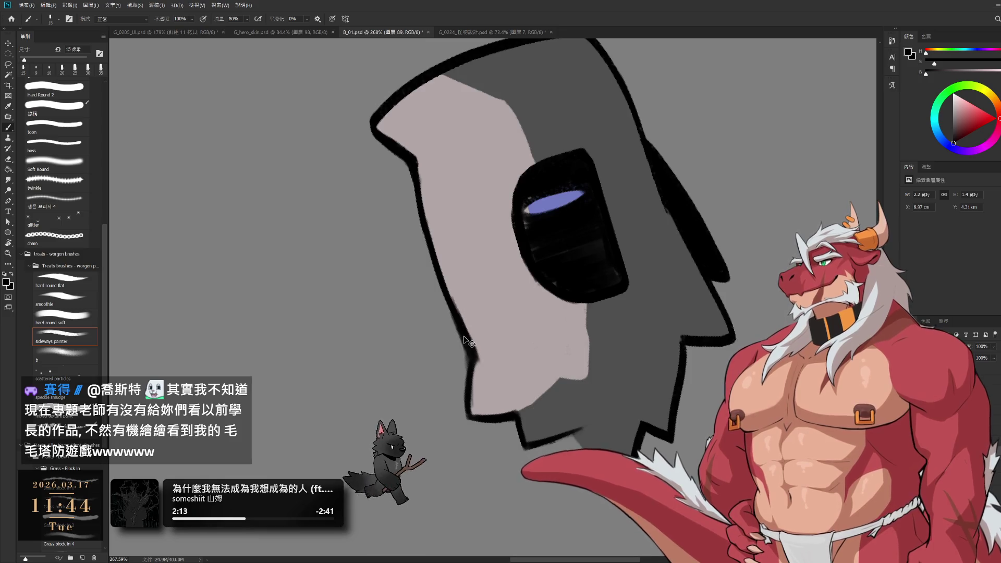
key(bracketleft)
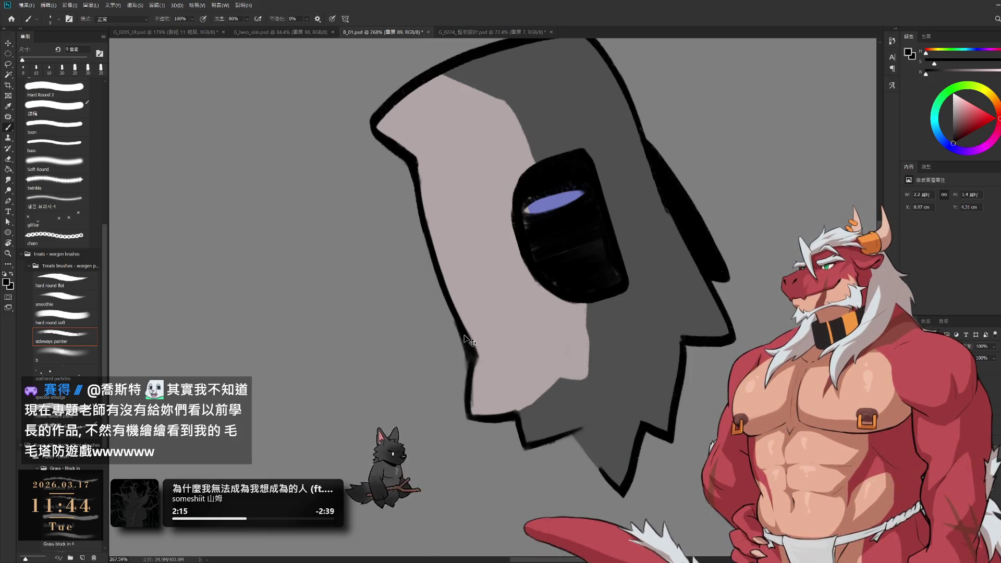
key(r)
mouse_move(473, 363)
mouse_down()
mouse_move(548, 360)
mouse_move(645, 324)
mouse_up()
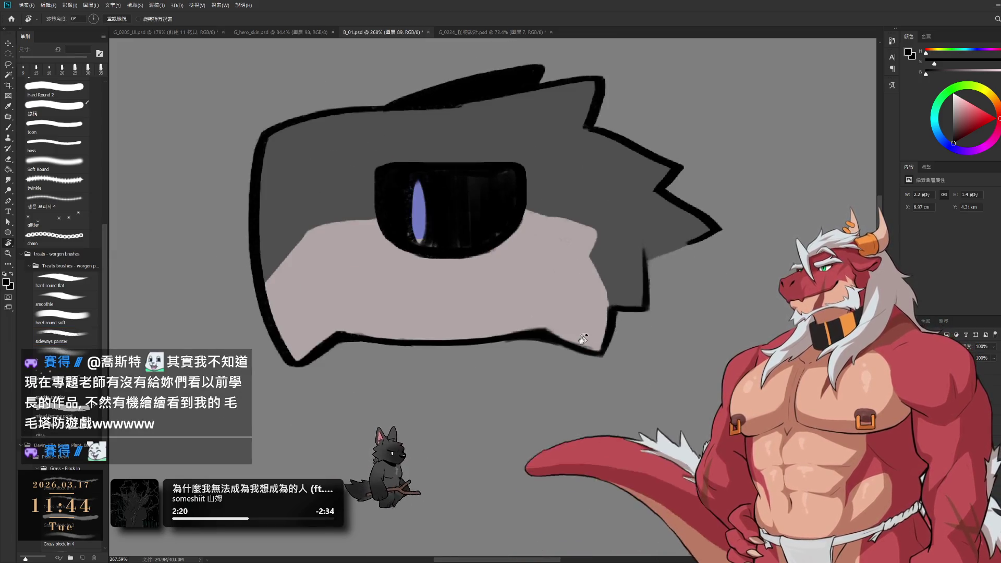
key(e)
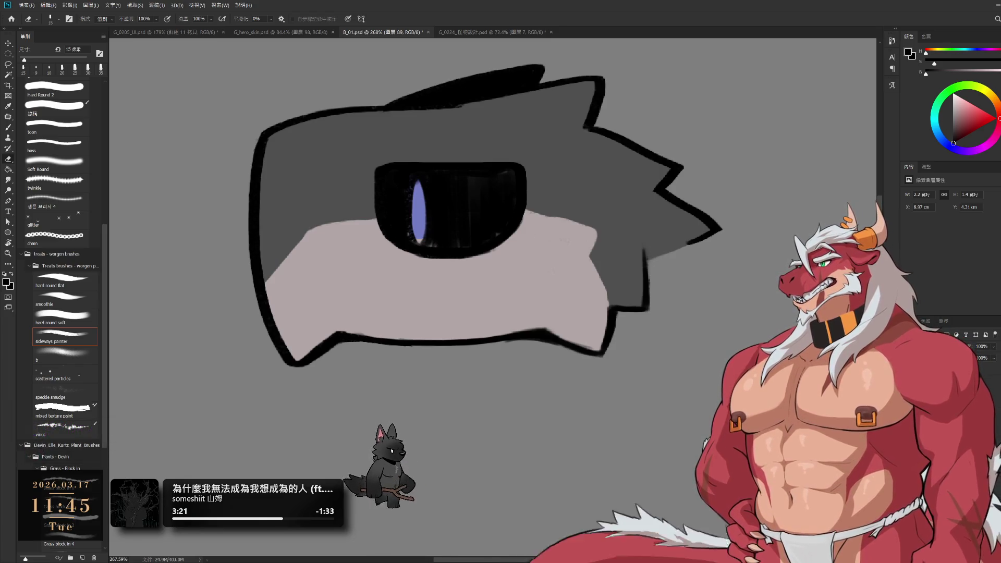
key(alt+bracketright)
key(alt+bracketright)
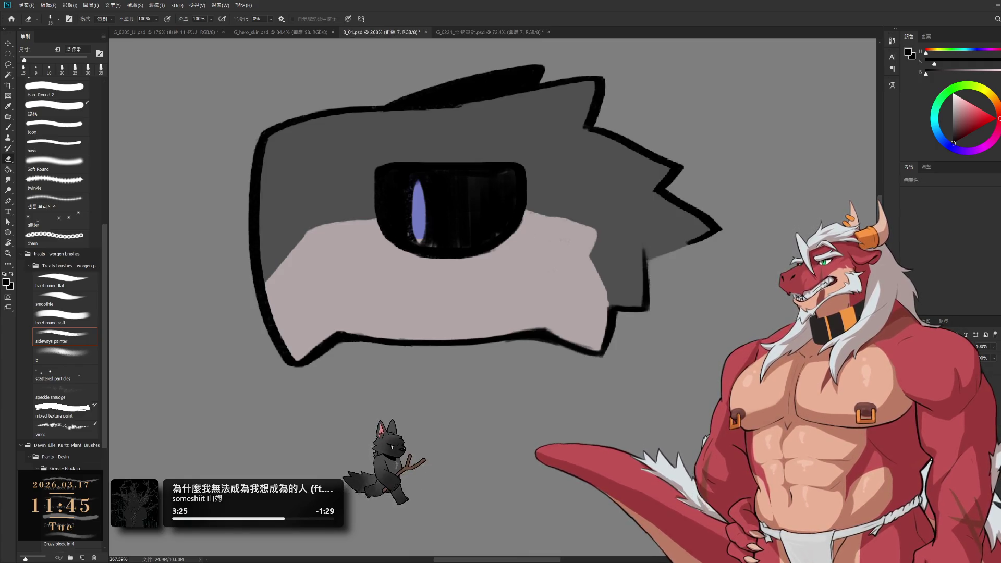
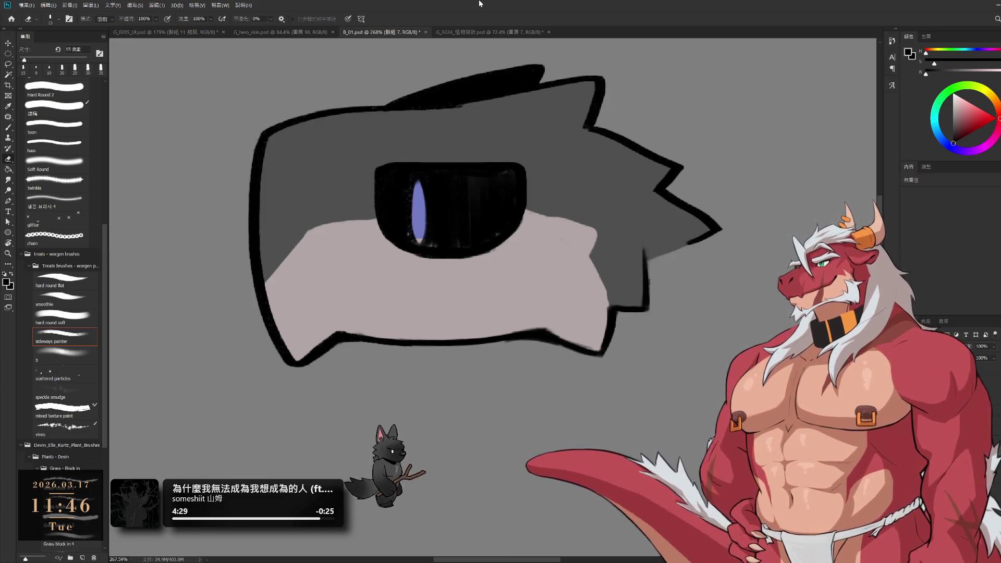
- Lasso-select and clear the black eye shape, then undo to restore it
drag(481, 156, 589, 248)
ctrl+click(553, 266)
key(l)
mouse_move(554, 163)
mouse_down()
mouse_move(725, 230)
mouse_move(673, 180)
mouse_up()
key(Delete)
key(ctrl+d)
key(ctrl+z)
key(ctrl+j)
drag(663, 197, 741, 245)
key(ctrl+z)
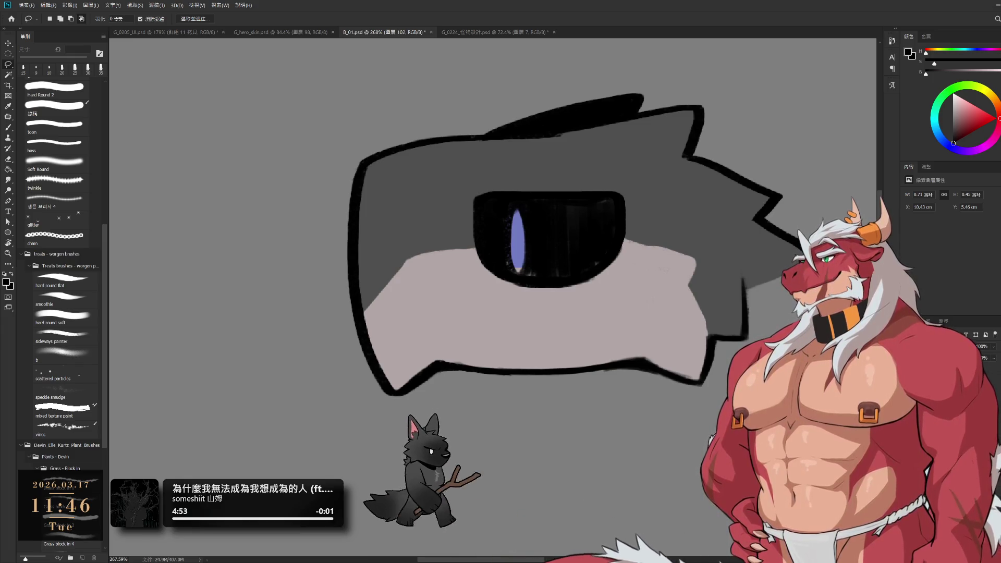
- Touch up the black eye with a 15 px brush and sample the pupil's purple
key(b)
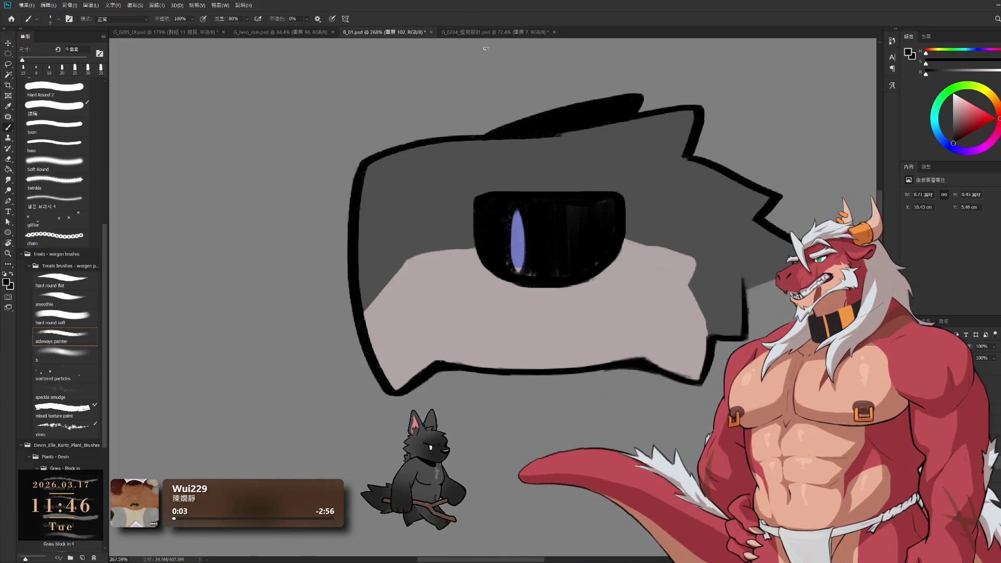
key(bracketright)
key(bracketright)
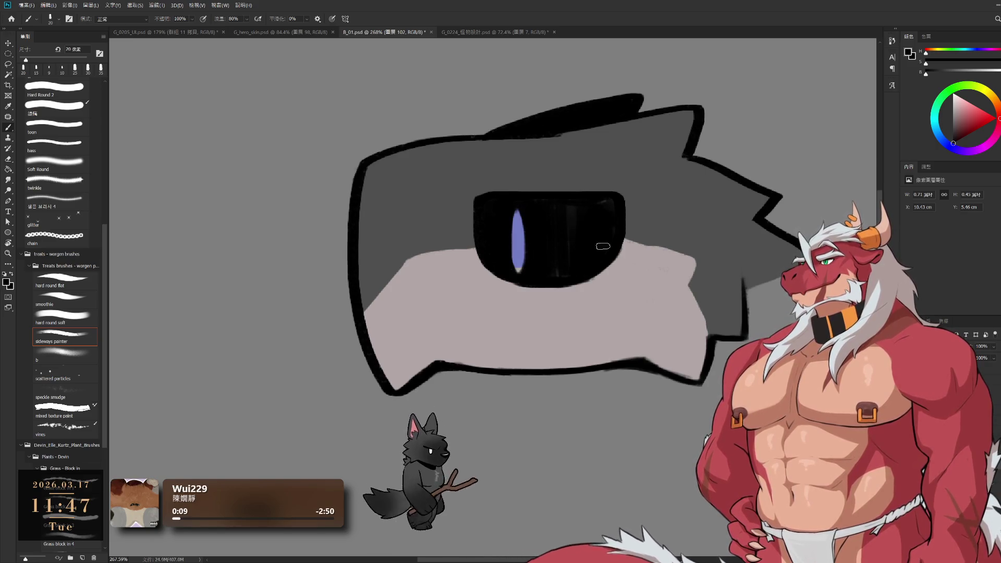
key(bracketright)
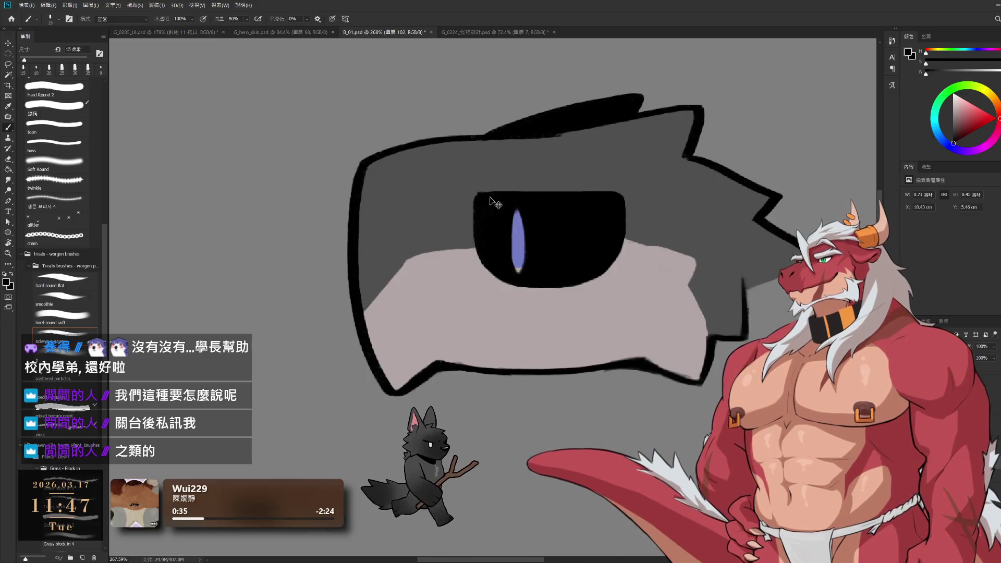
key(bracketleft)
key(bracketleft)
key(bracketleft)
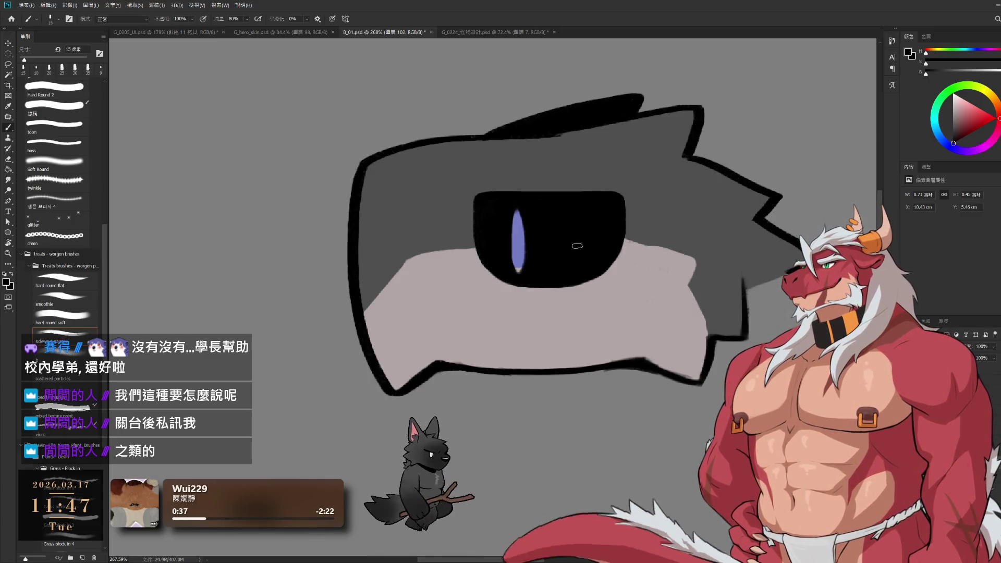
key(e)
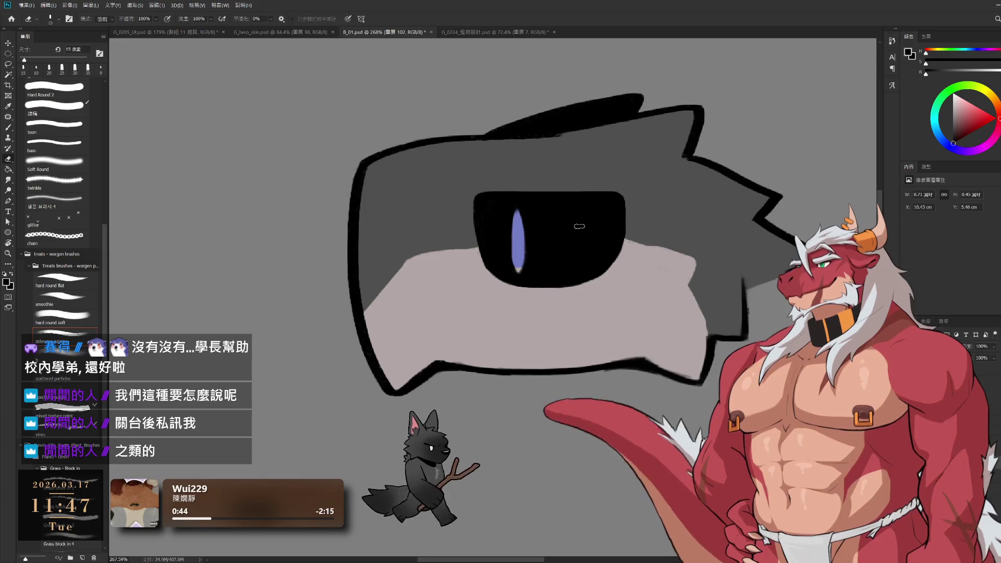
key(b)
alt+click(521, 241)
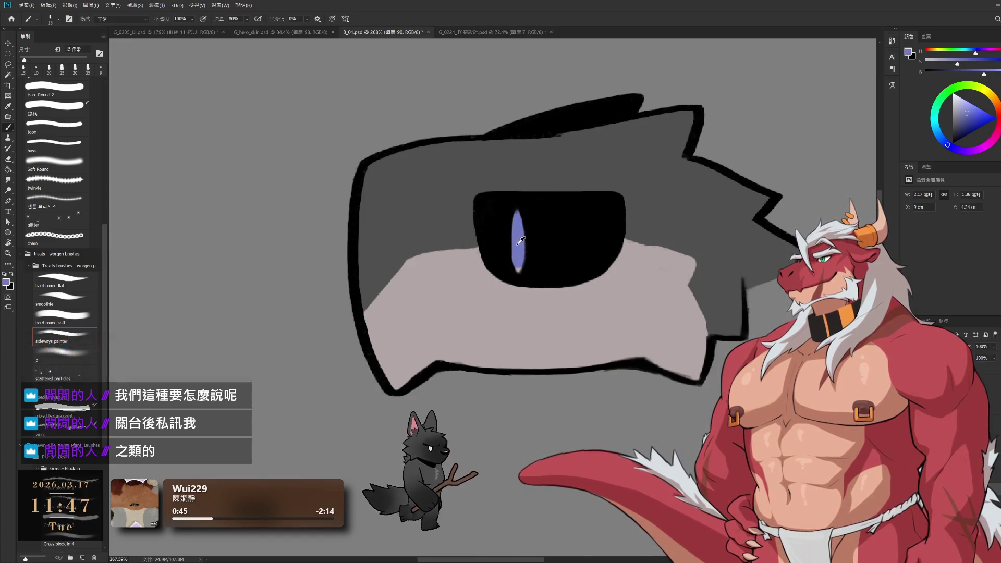
- Test moving the black eye and fill layers, undo, and hide the outline and fills
key(bracketright)
key(bracketright)
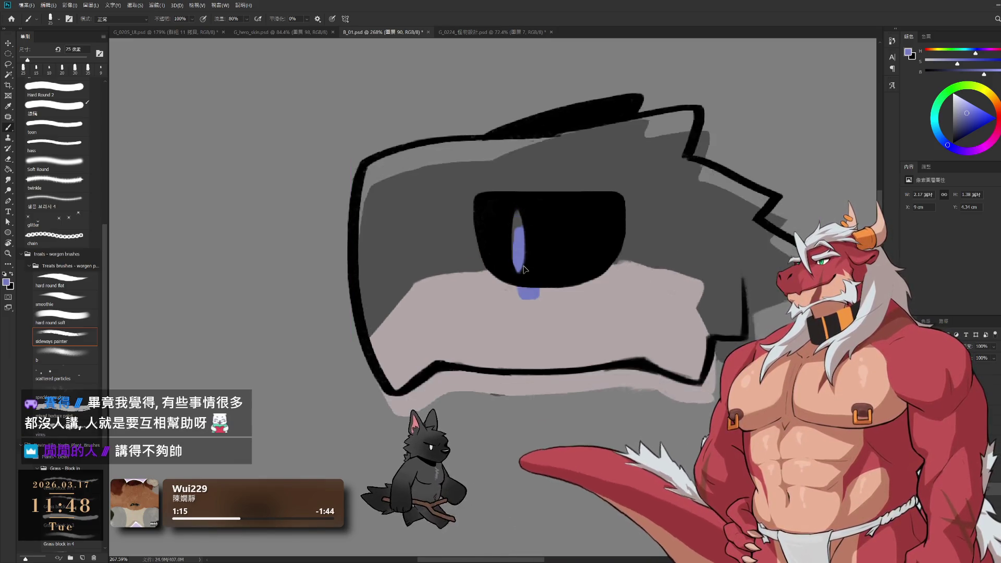
drag(574, 249, 608, 307)
key(ctrl+z)
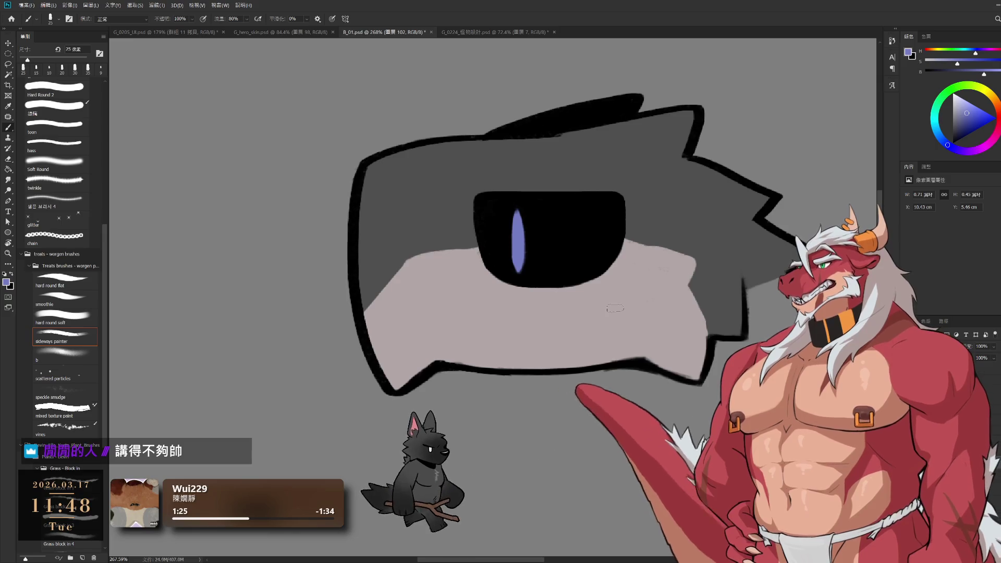
mouse_move(520, 219)
mouse_down()
mouse_move(524, 261)
mouse_move(520, 224)
mouse_up()
key(l)
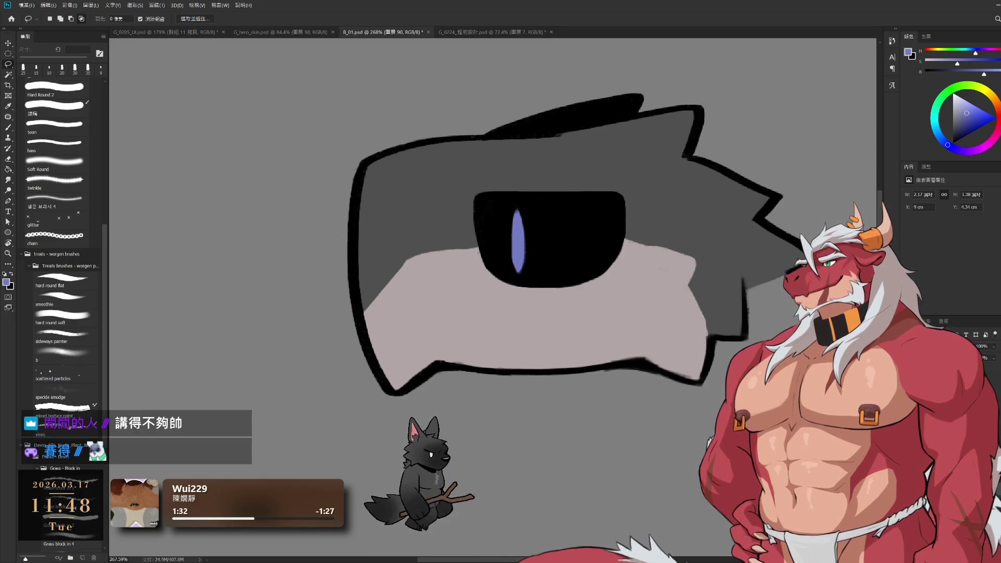
key(ctrl+comma)
key(ctrl+comma)
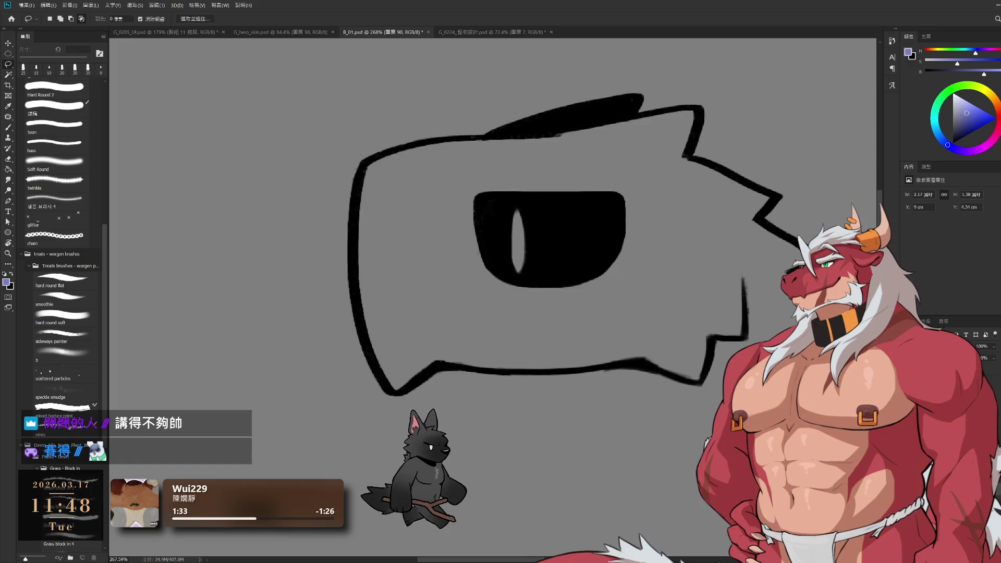
key(ctrl+comma)
key(ctrl+comma)
key(ctrl+comma)
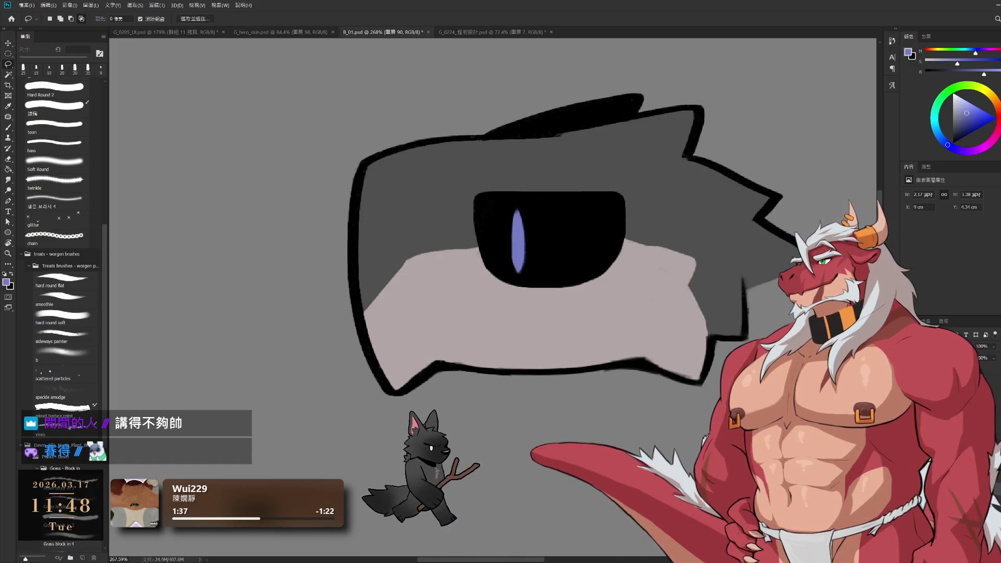
- Brush a vertical purple pupil inside the eye, toggling the eye and fill layers to check it
key(b)
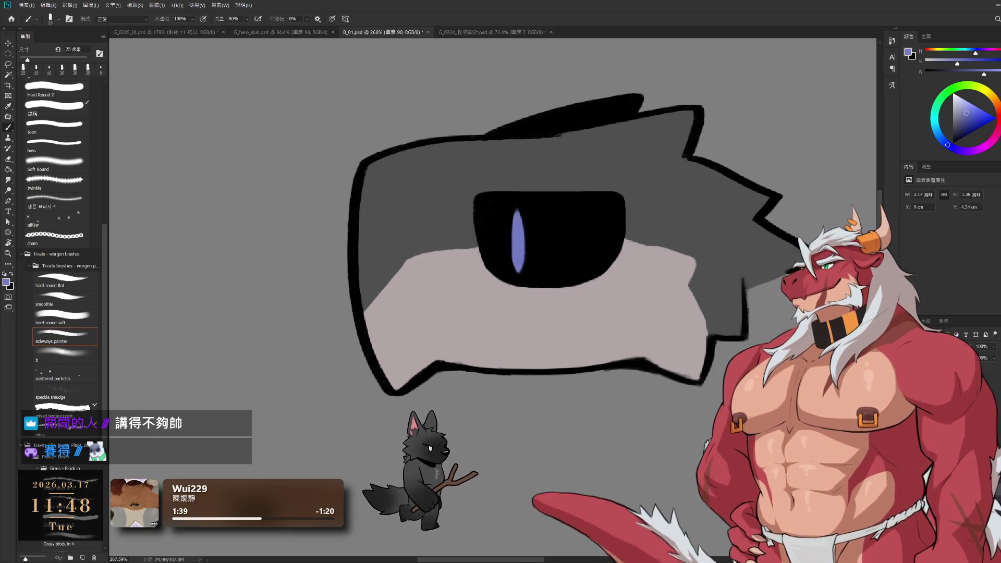
key(Delete)
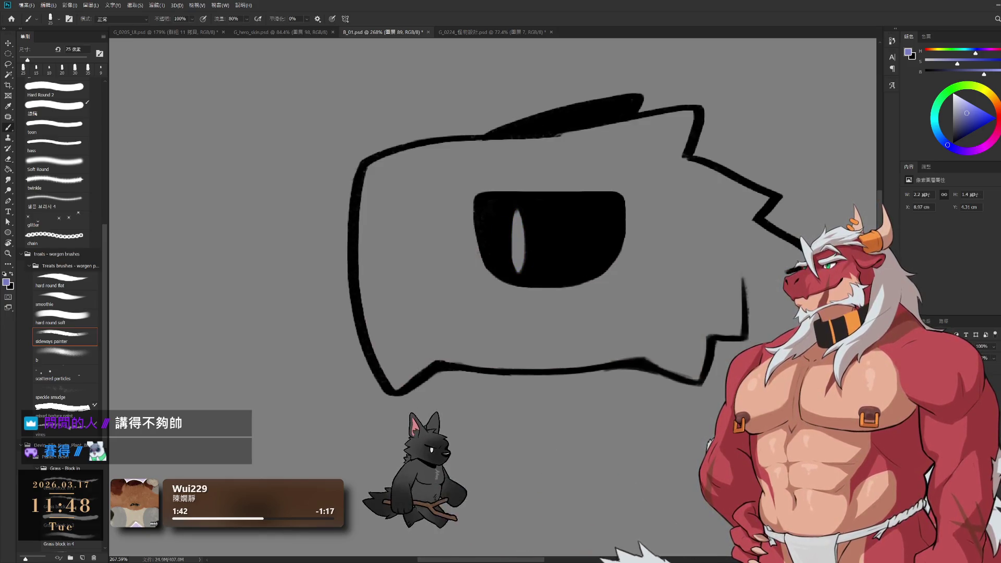
drag(517, 211, 519, 269)
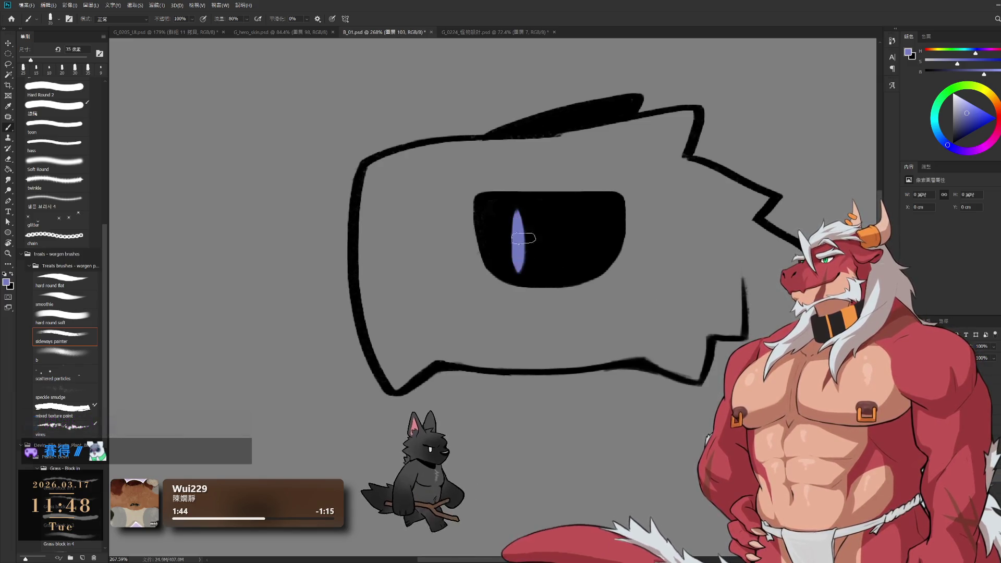
key(alt+bracketleft)
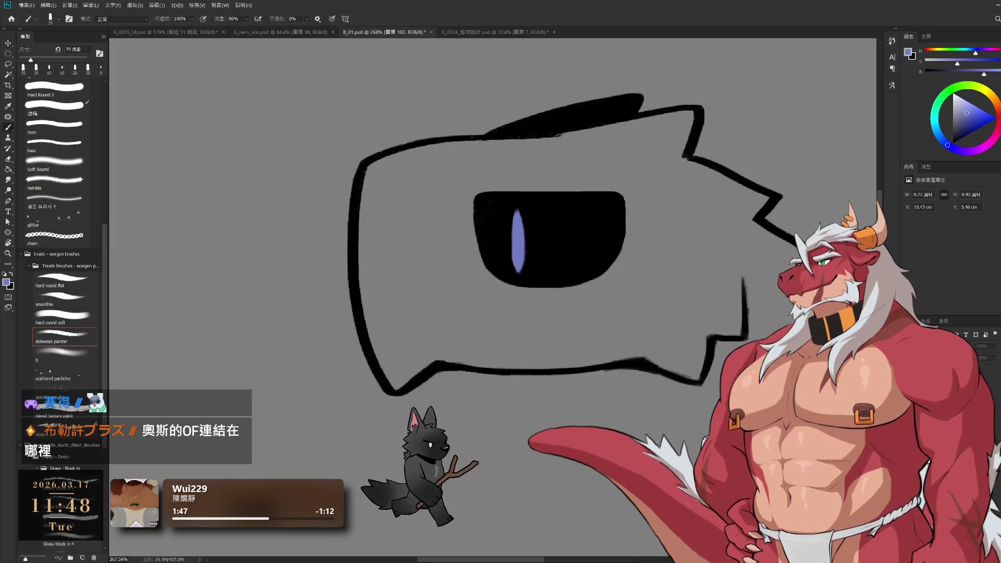
key(ctrl+comma)
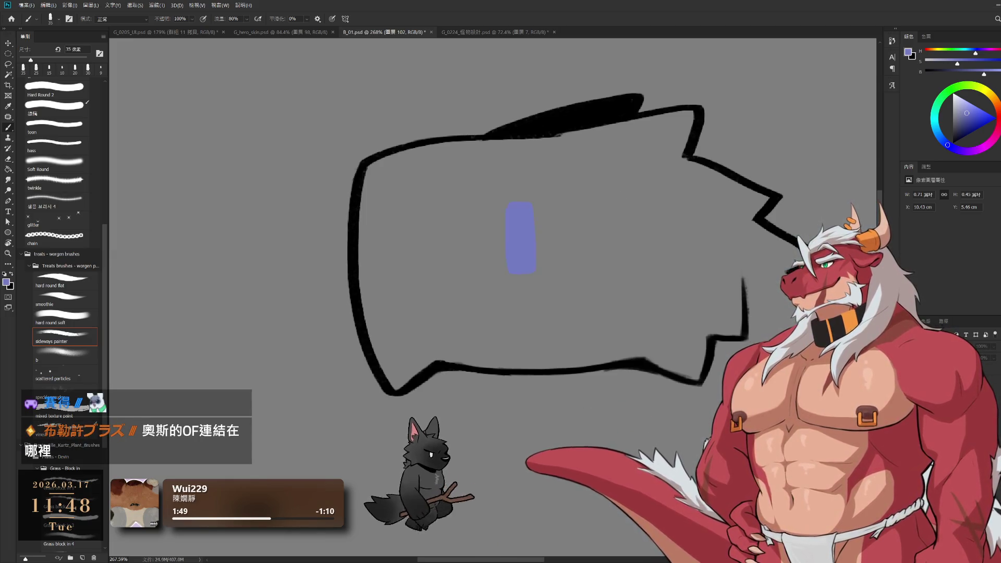
key(ctrl+comma)
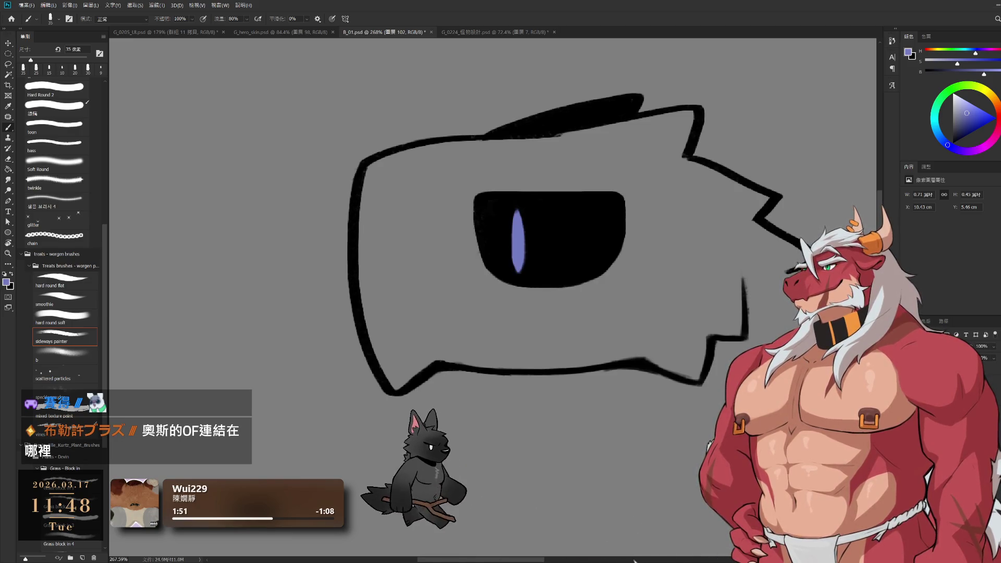
key(ctrl+comma)
key(ctrl+comma)
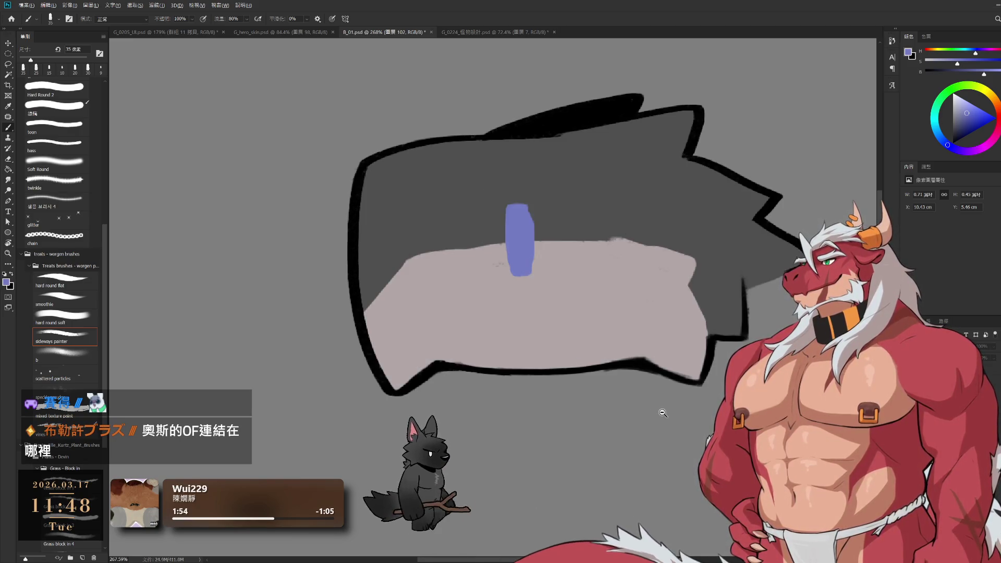
- On the head's fill layer, hide the outline and paint dark grey over the blue pupil block
scroll(698, 458, down, 5)
scroll(664, 384, up, 5)
ctrl+click(664, 384)
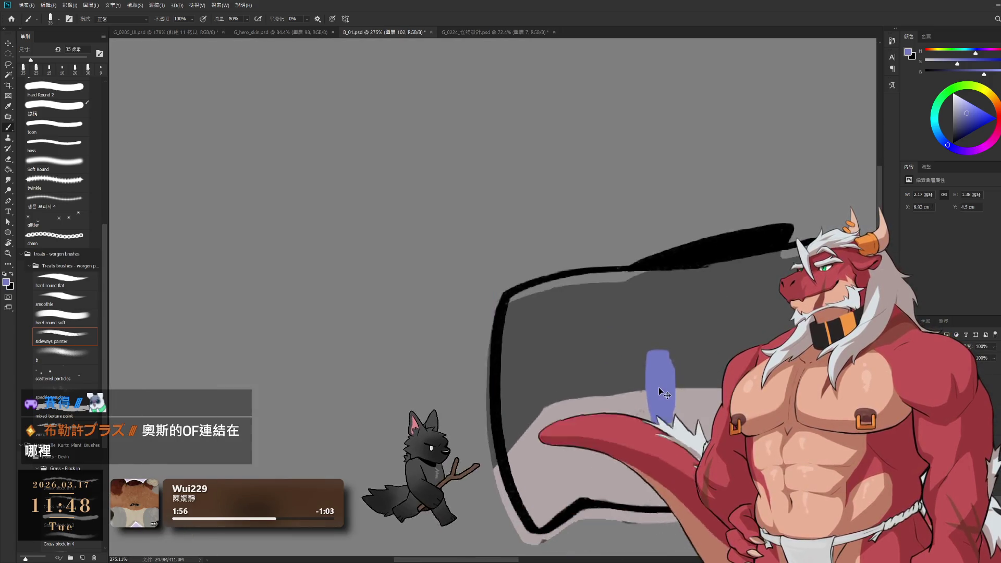
key(ctrl+comma)
key(ctrl+comma)
key(ctrl+comma)
key(ctrl+comma)
key(ctrl+comma)
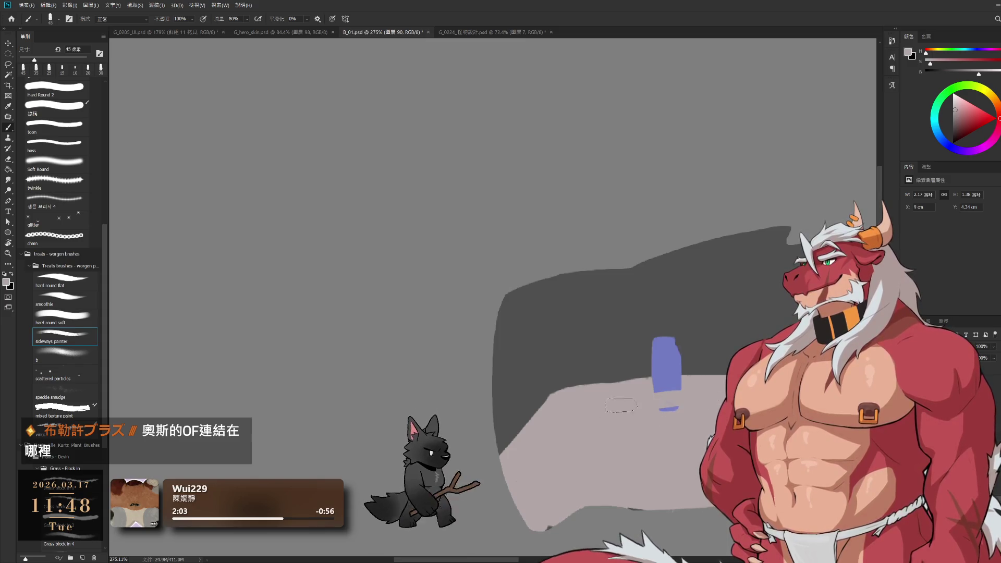
key(bracketleft)
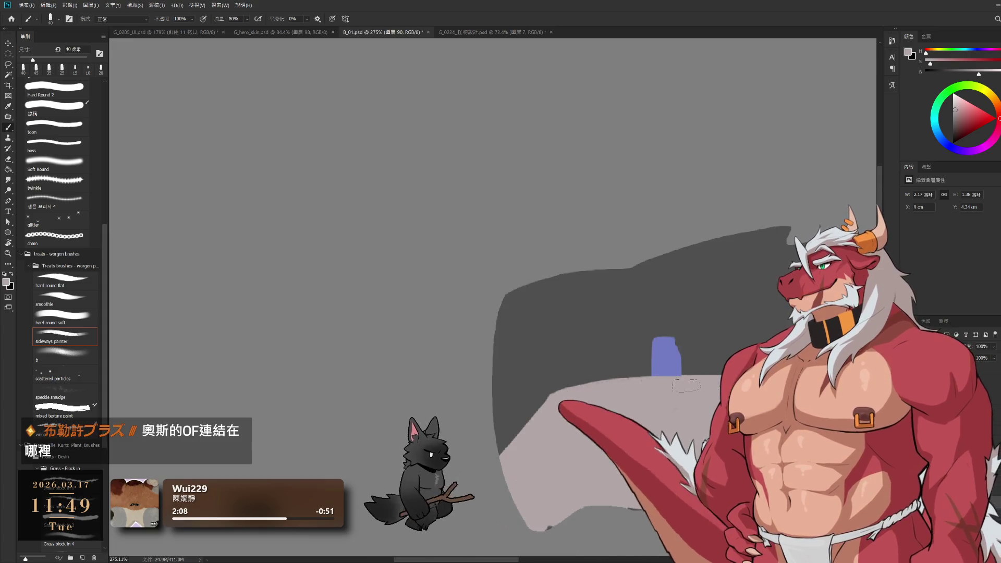
alt+click(694, 319)
drag(672, 339, 667, 371)
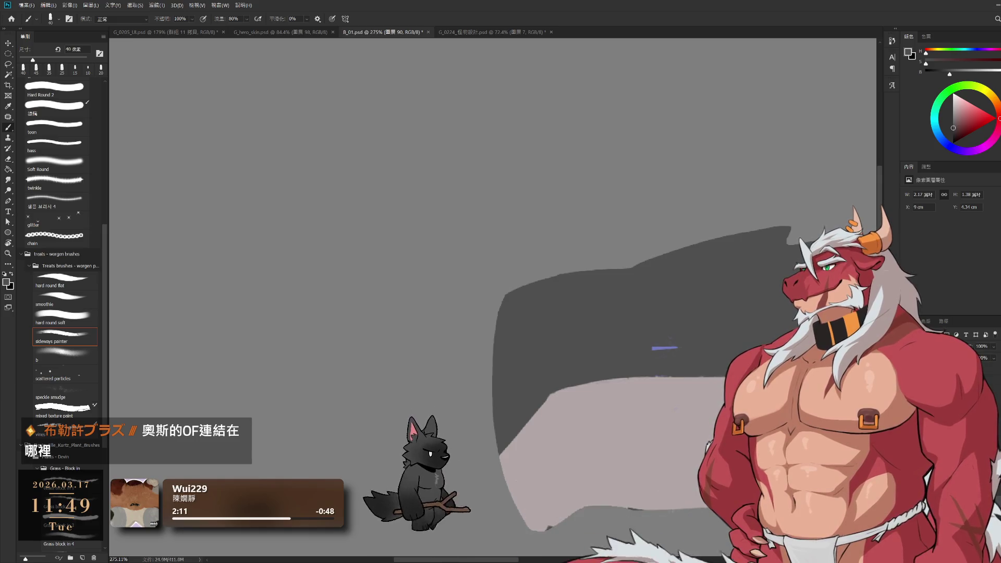
- Cover the leftover blue stroke in grey with a 35 px brush and reshape the grey-pink boundary
drag(782, 372, 670, 353)
key(bracketleft)
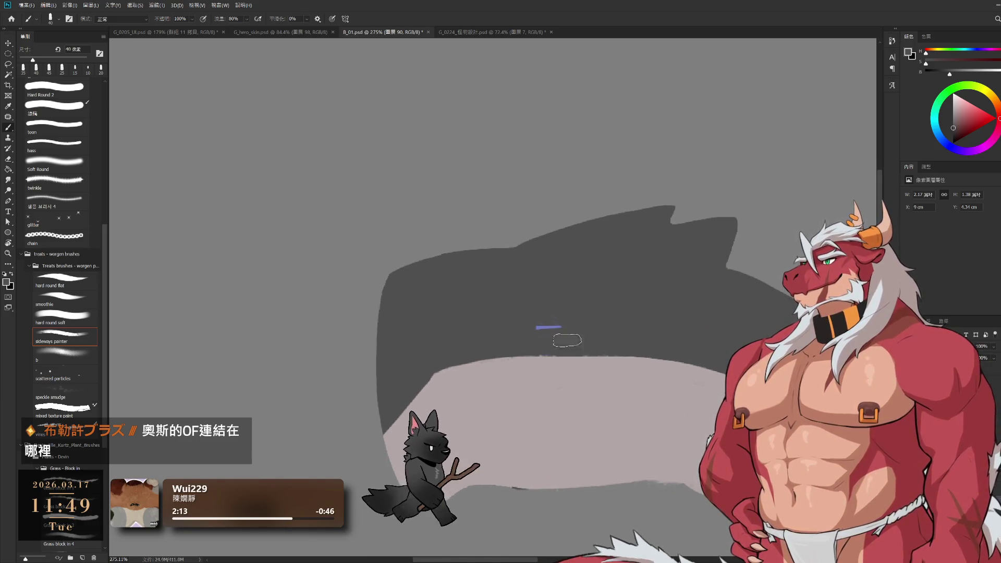
drag(534, 327, 581, 328)
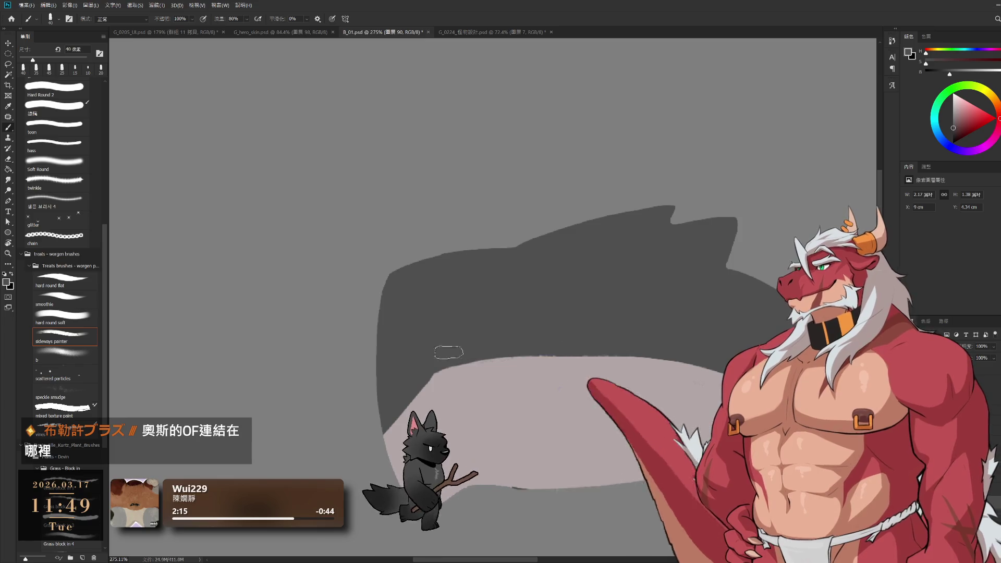
key(bracketleft)
mouse_move(553, 365)
mouse_down()
mouse_move(594, 359)
mouse_move(448, 362)
mouse_move(542, 358)
mouse_up()
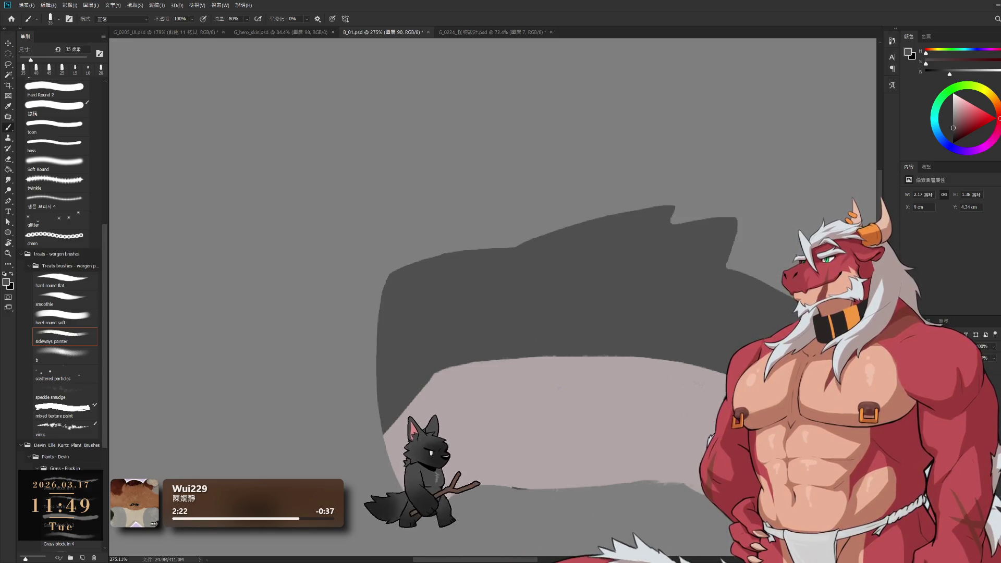
- Pick a light pinkish grey, then restore the black head outline and the black eye
alt+click(577, 447)
key(bracketright)
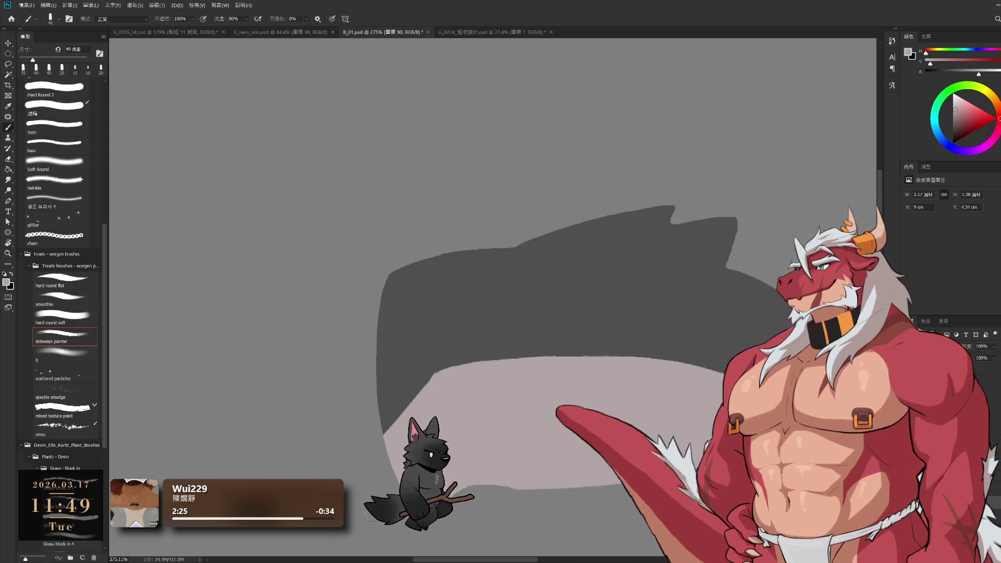
mouse_move(469, 444)
mouse_down()
mouse_move(500, 424)
mouse_move(453, 444)
mouse_up()
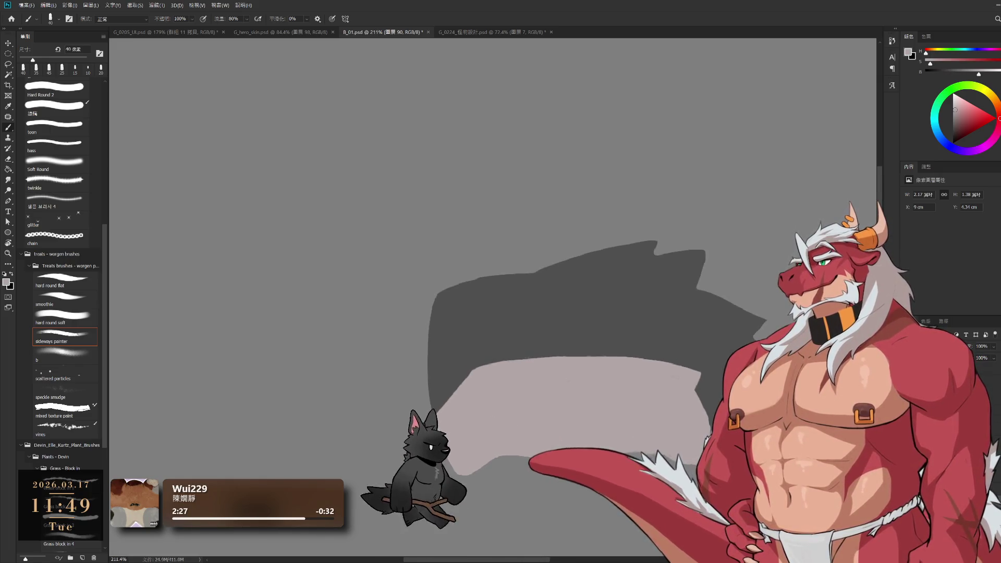
scroll(454, 443, up, 1)
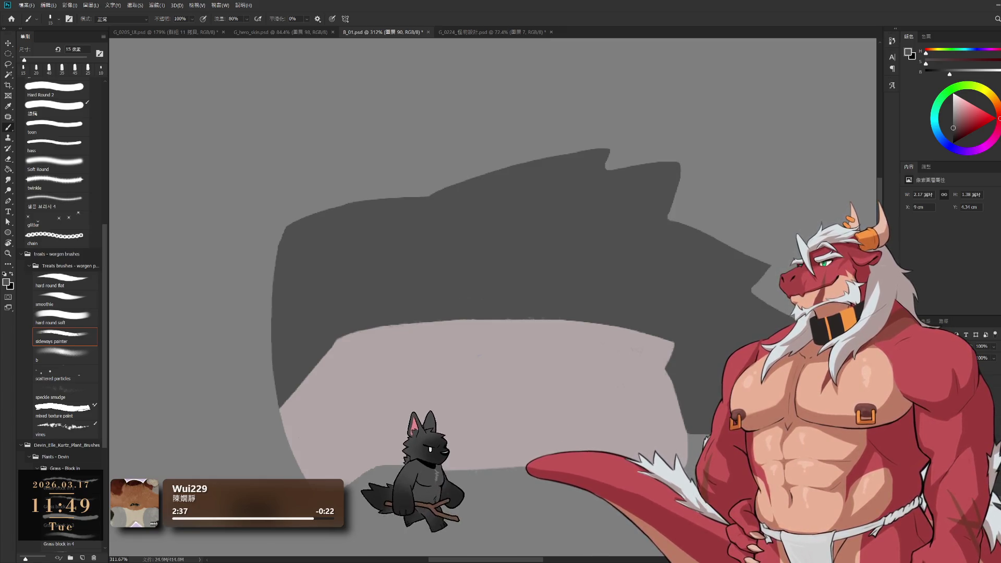
key(ctrl+z)
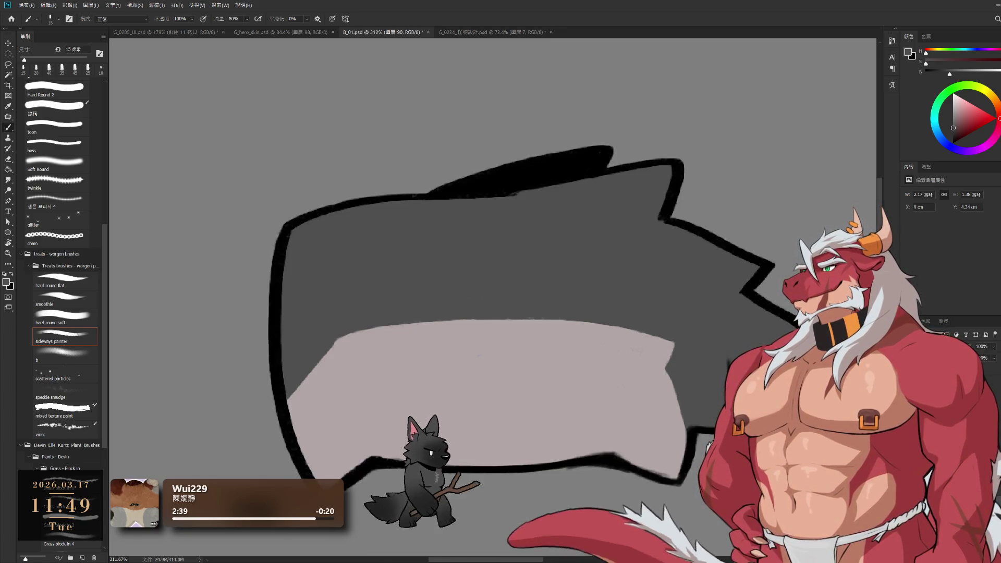
key(e)
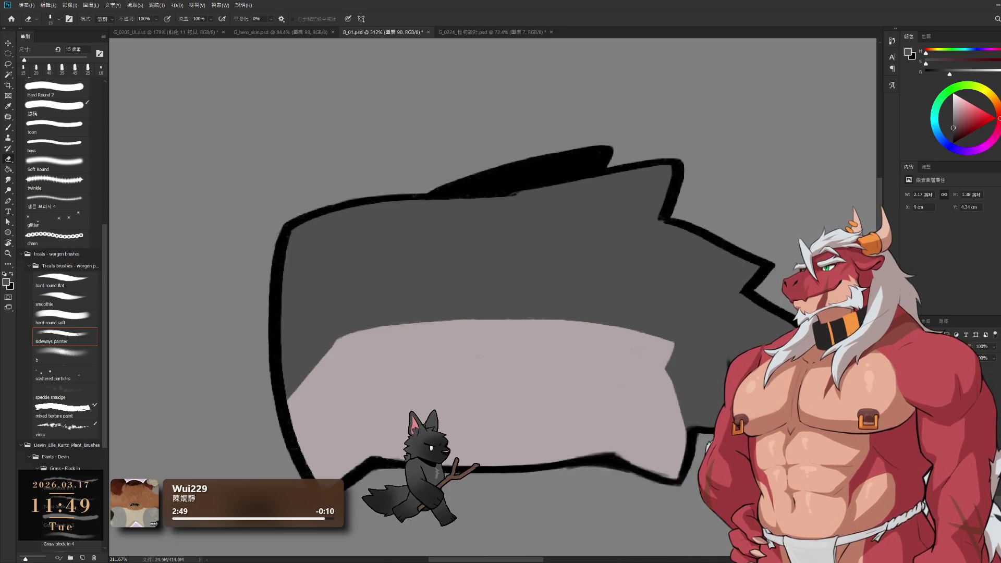
key(ctrl+g)
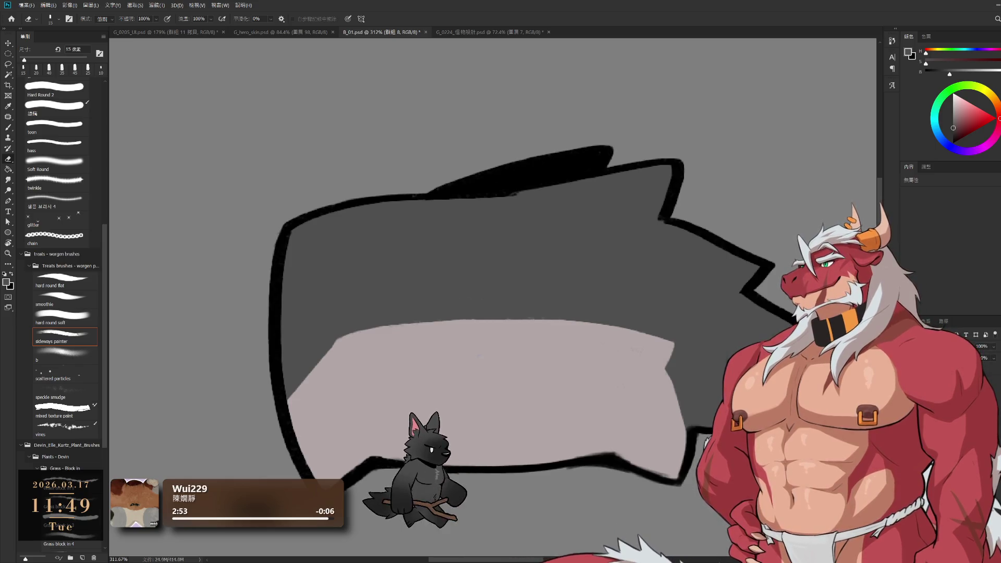
key(ctrl+z)
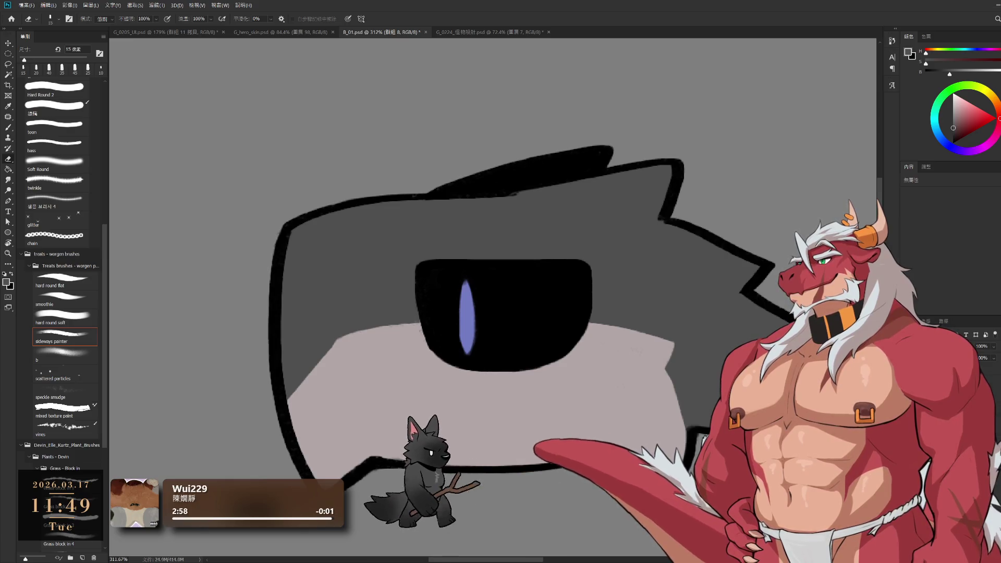
- Revert the pupil to its wider shape and trim its left and right edges with a smaller eraser
key(ctrl+shift+z)
key(ctrl+z)
drag(514, 296, 610, 299)
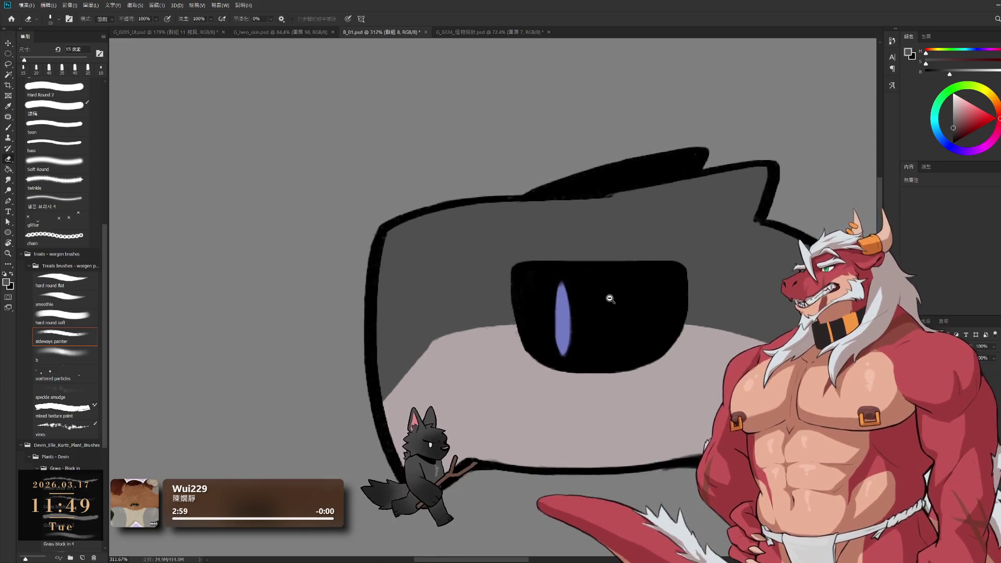
scroll(610, 298, up, 3)
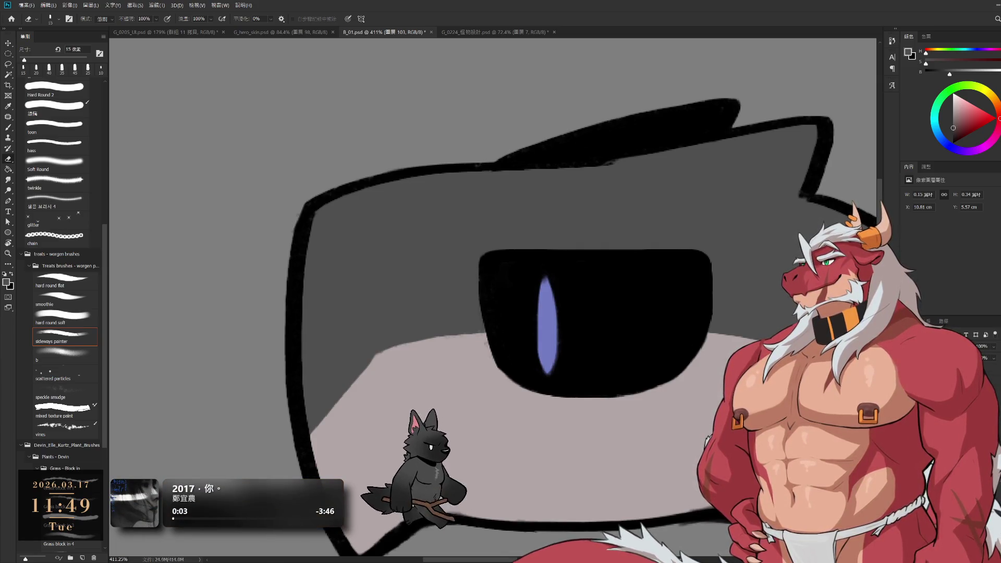
key(ctrl+z)
key(bracketleft)
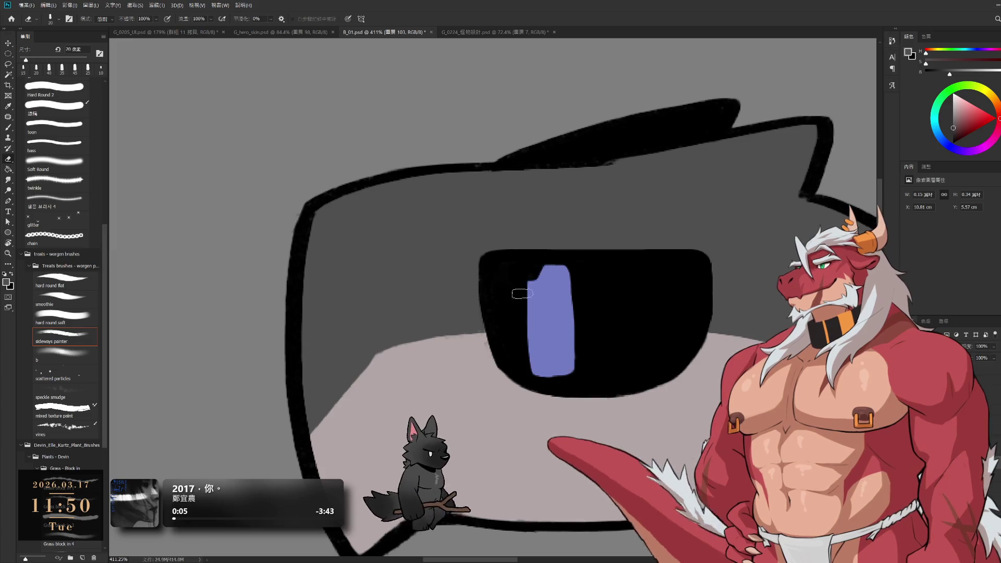
drag(529, 326, 543, 379)
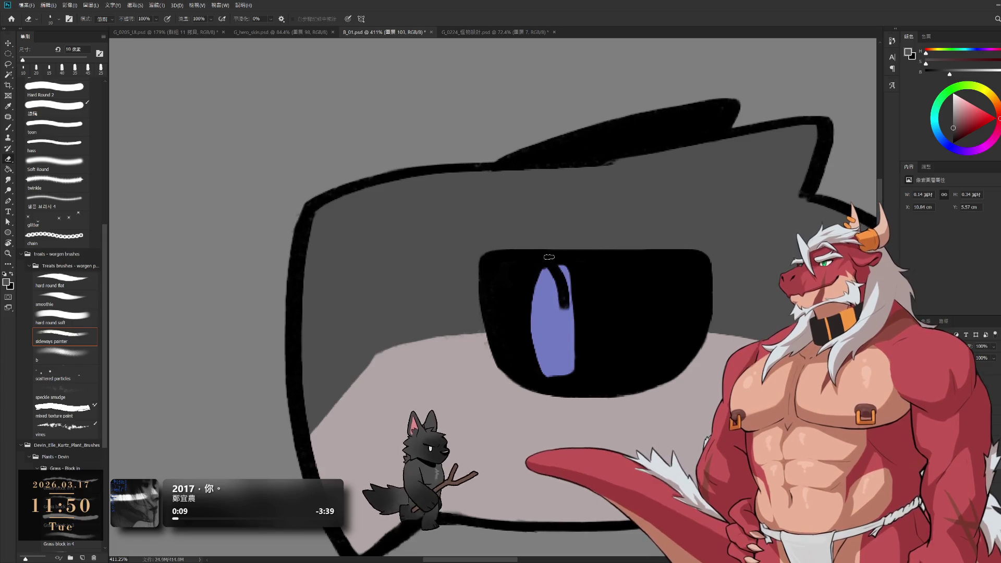
mouse_move(559, 268)
mouse_down()
mouse_move(564, 378)
mouse_move(555, 345)
mouse_up()
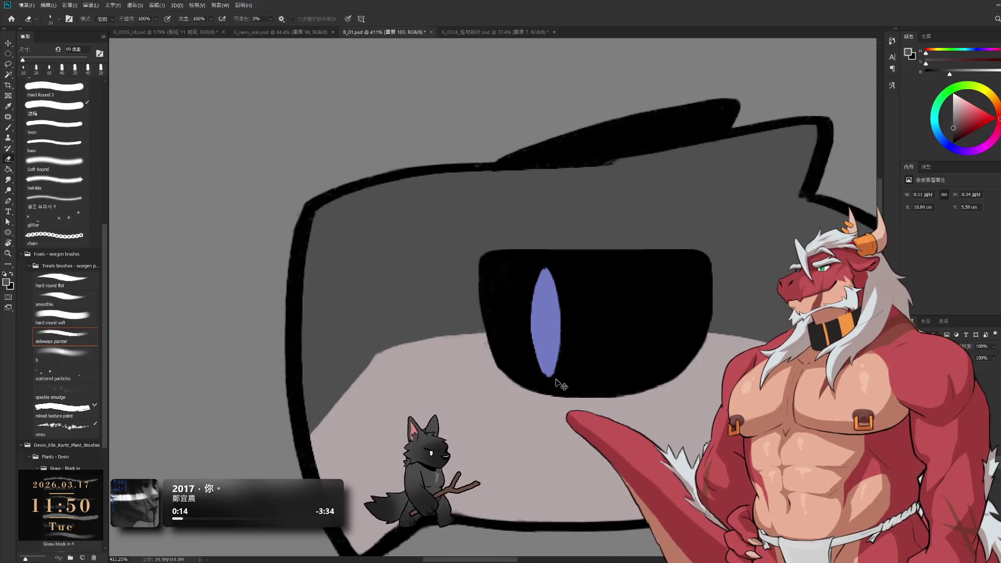
- Trim the pupil's edges slimmer still, then hide the blue pupil layer
drag(555, 384, 532, 360)
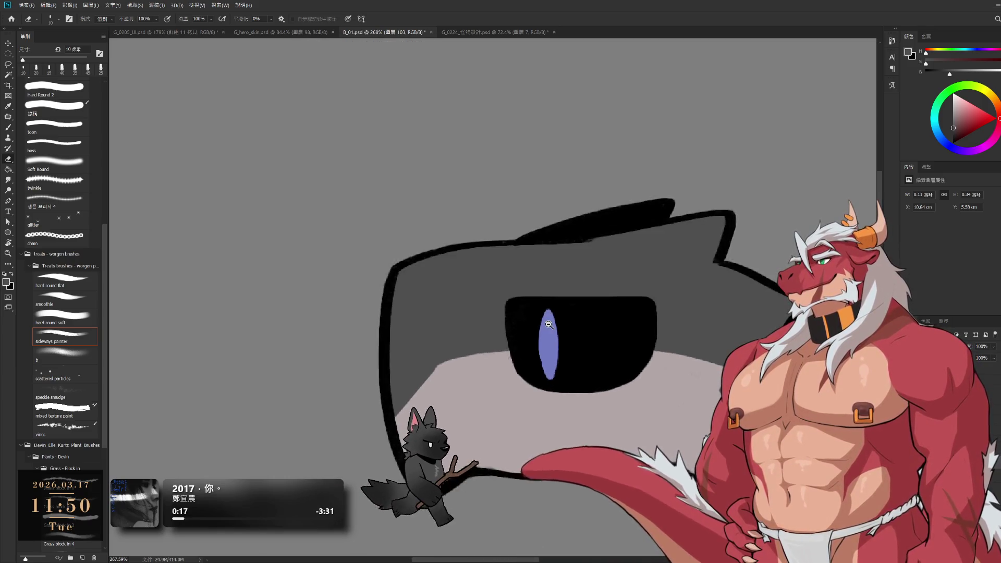
drag(566, 332, 576, 335)
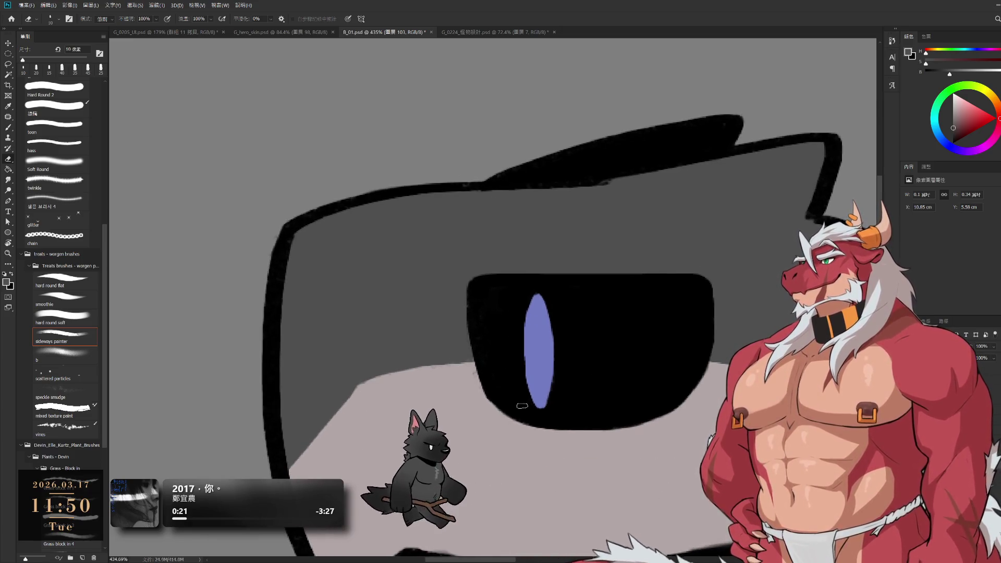
mouse_move(523, 394)
mouse_down()
mouse_move(544, 297)
mouse_move(550, 407)
mouse_up()
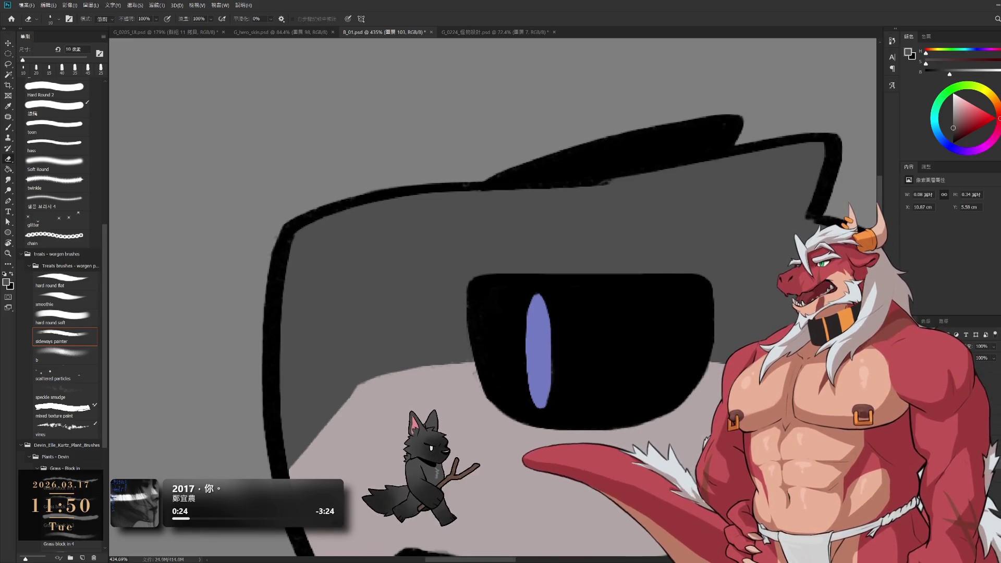
key(Delete)
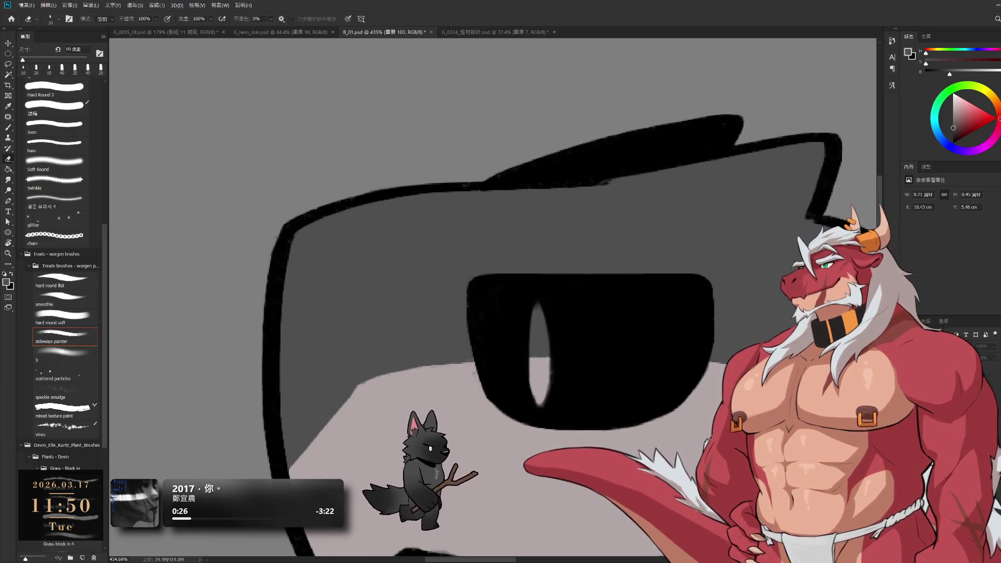
- Sample black from the eye, paint over the light slit, and turn the blue pupil back on
key(b)
alt+click(634, 336)
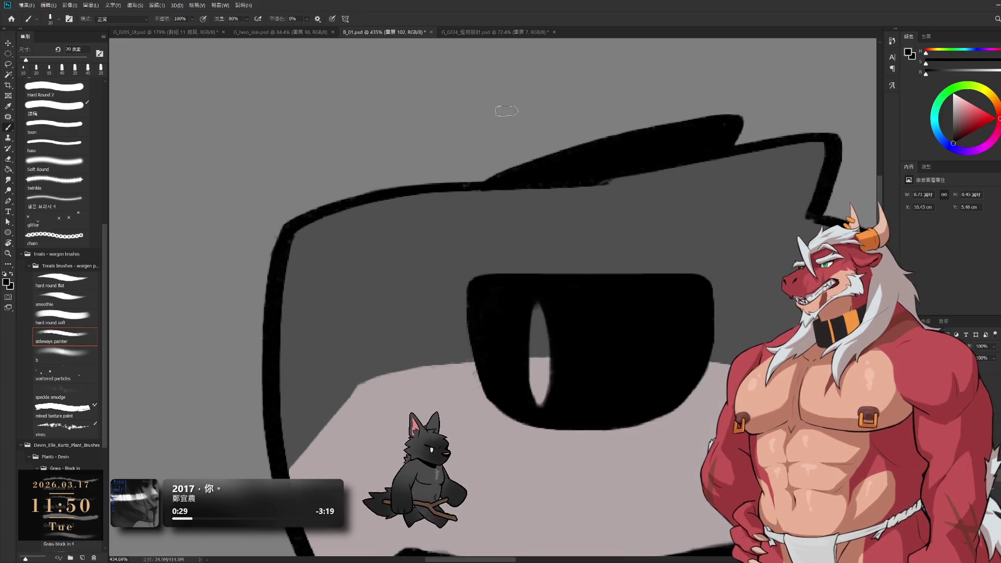
drag(535, 328, 529, 355)
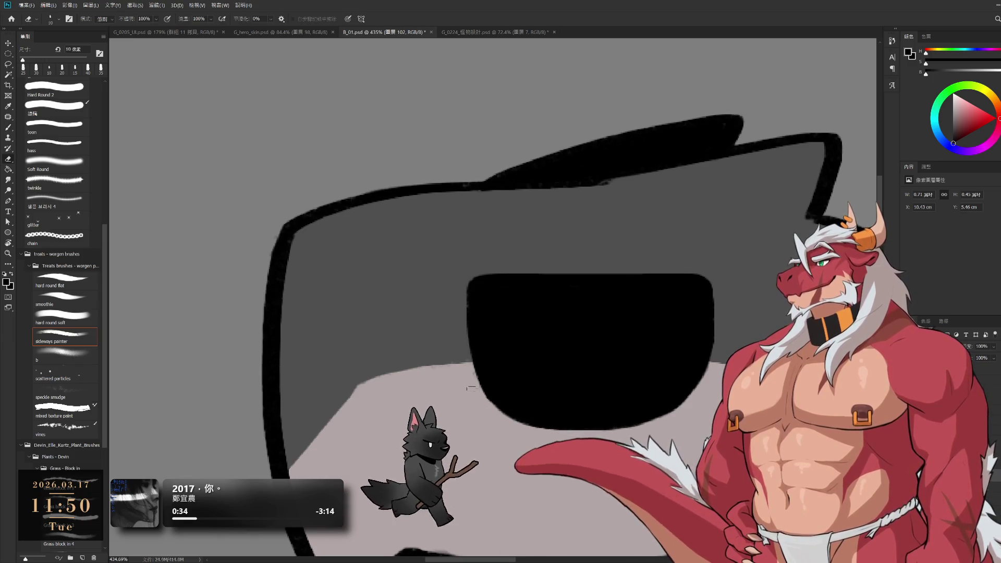
key(e)
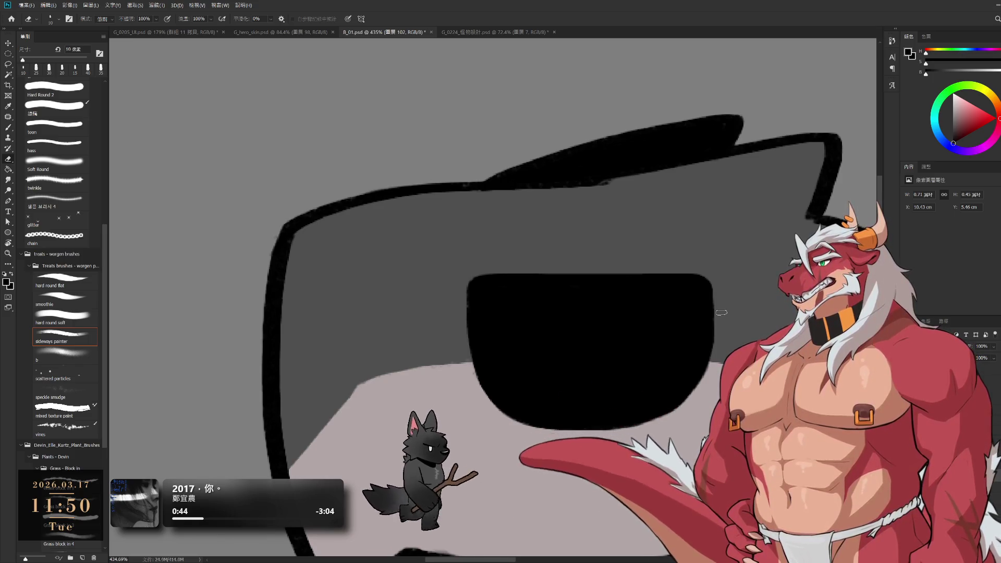
drag(584, 287, 636, 266)
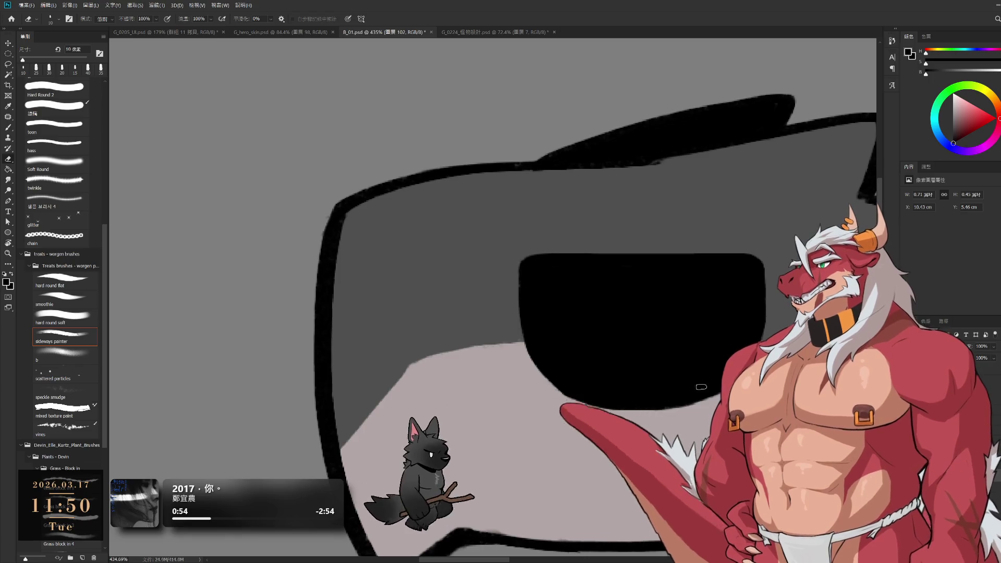
key(ctrl+z)
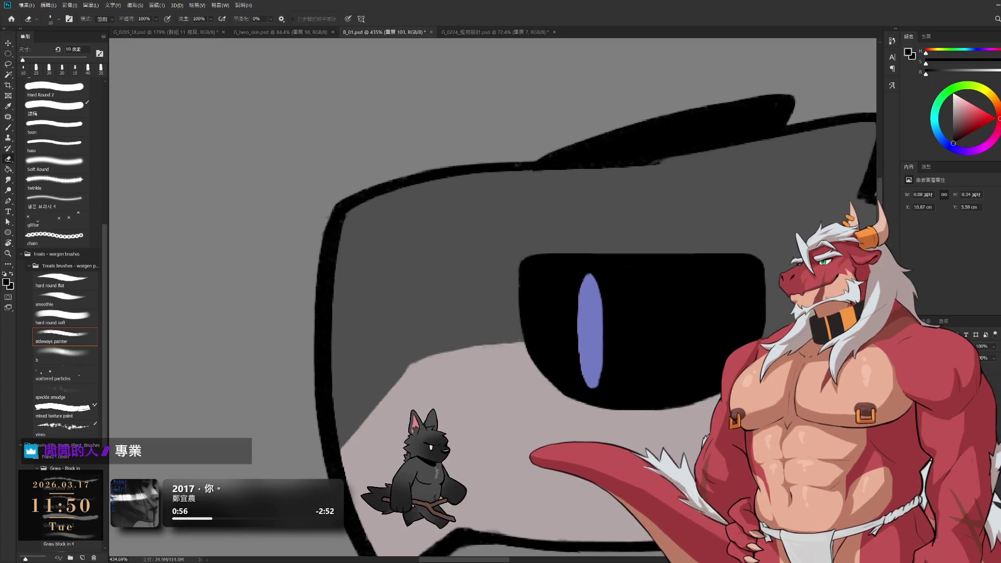
scroll(671, 345, down, 5)
scroll(671, 345, up, 3)
mouse_move(614, 344)
mouse_down()
mouse_move(583, 345)
mouse_move(691, 339)
mouse_move(608, 345)
mouse_up()
scroll(586, 343, down, 5)
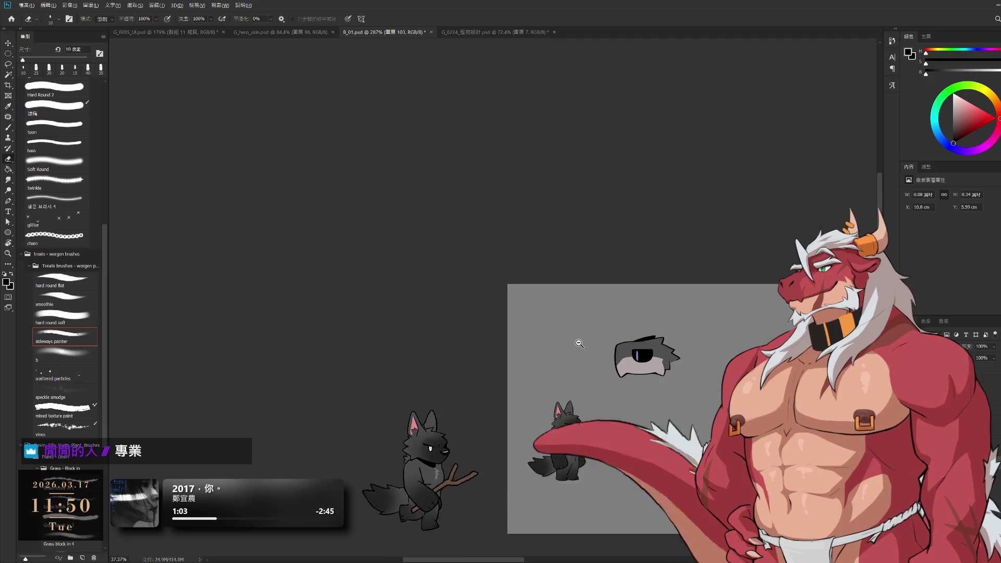
scroll(618, 339, up, 4)
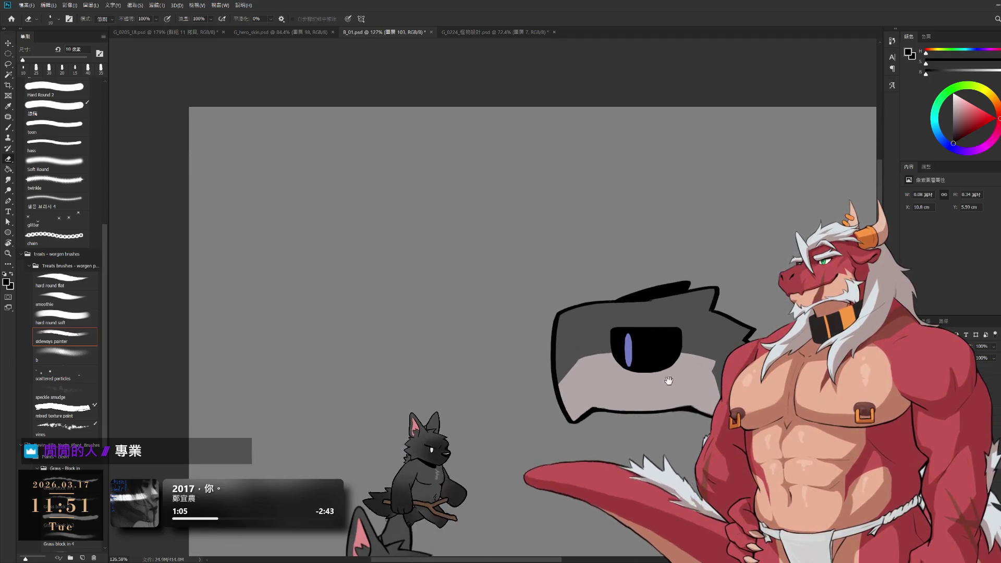
scroll(618, 332, up, 4)
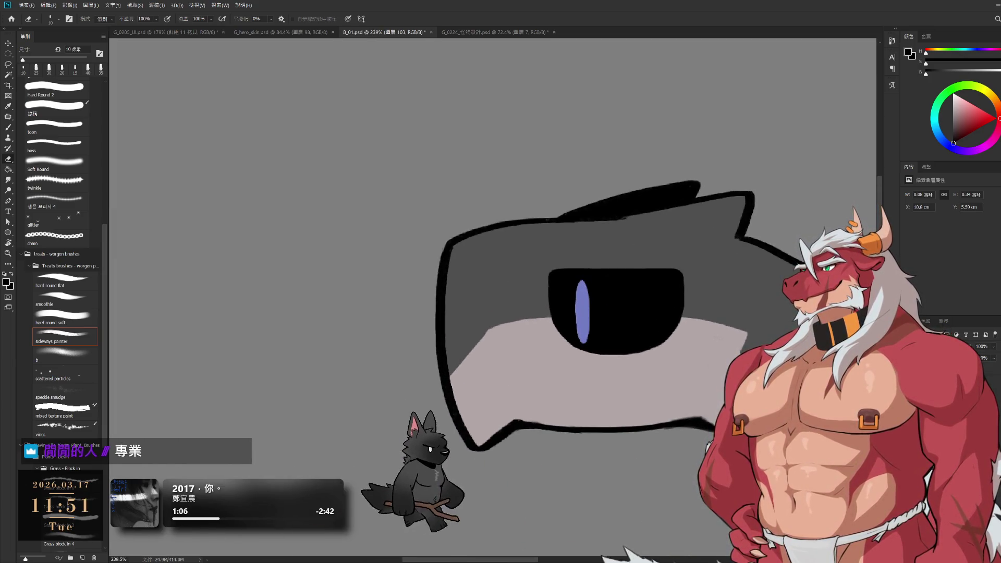
key(ctrl+g)
key(ctrl+comma)
key(ctrl+comma)
key(ctrl+comma)
key(ctrl+comma)
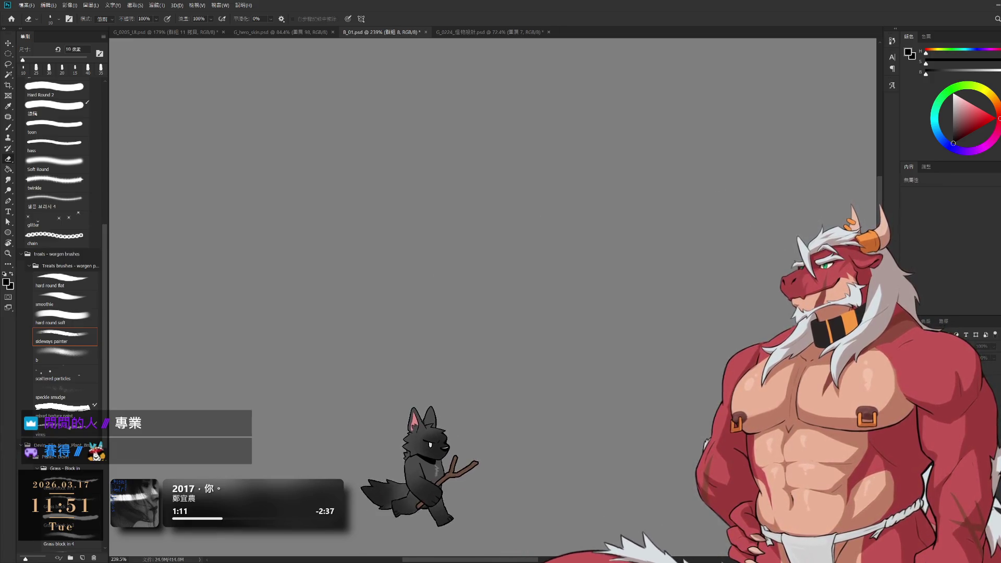
key(ctrl+comma)
scroll(667, 386, down, 1)
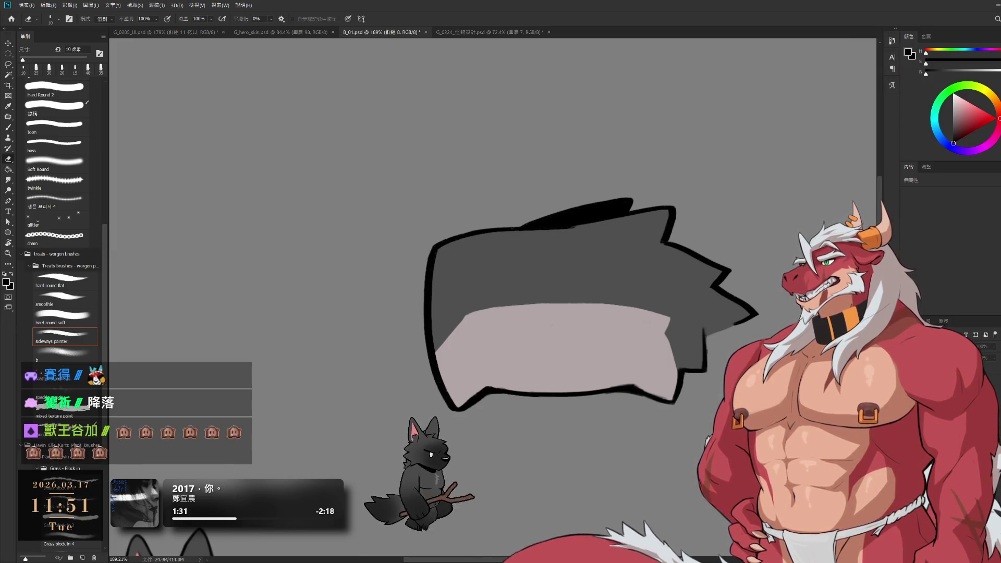
key(ctrl+z)
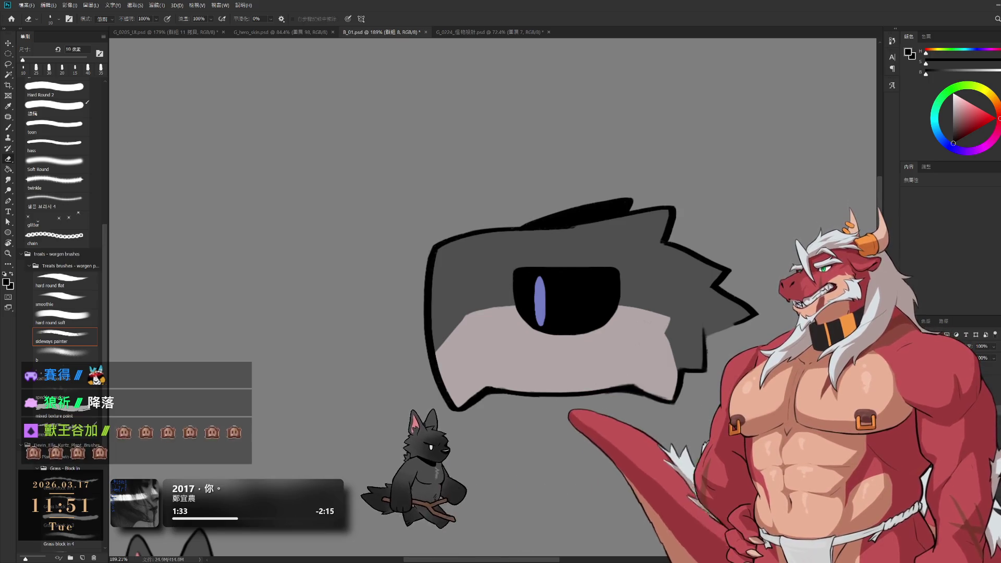
scroll(691, 407, down, 5)
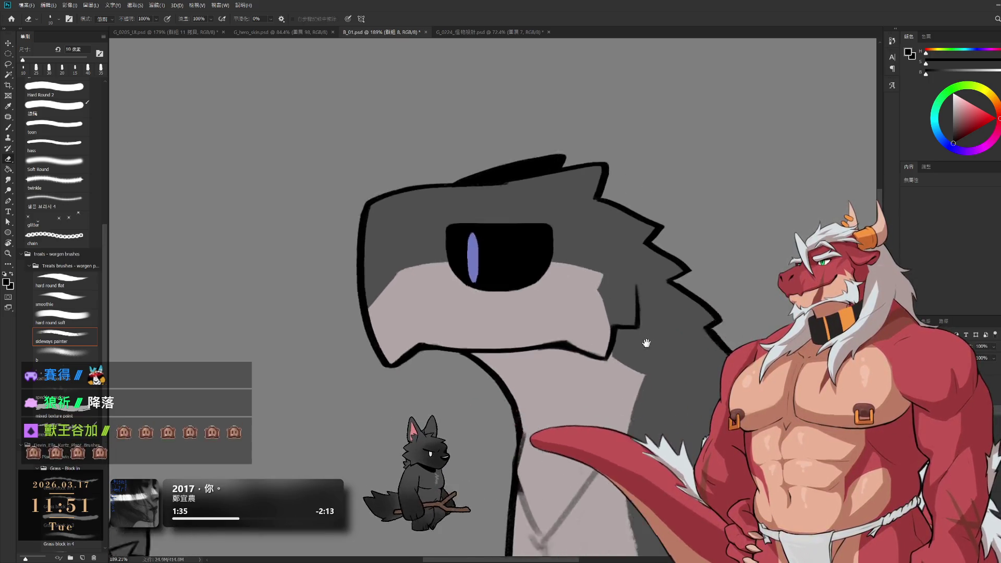
- Step back to an earlier body state and darken the belly outline with a 30 px stroke
scroll(691, 406, right, 5)
scroll(691, 407, down, 3)
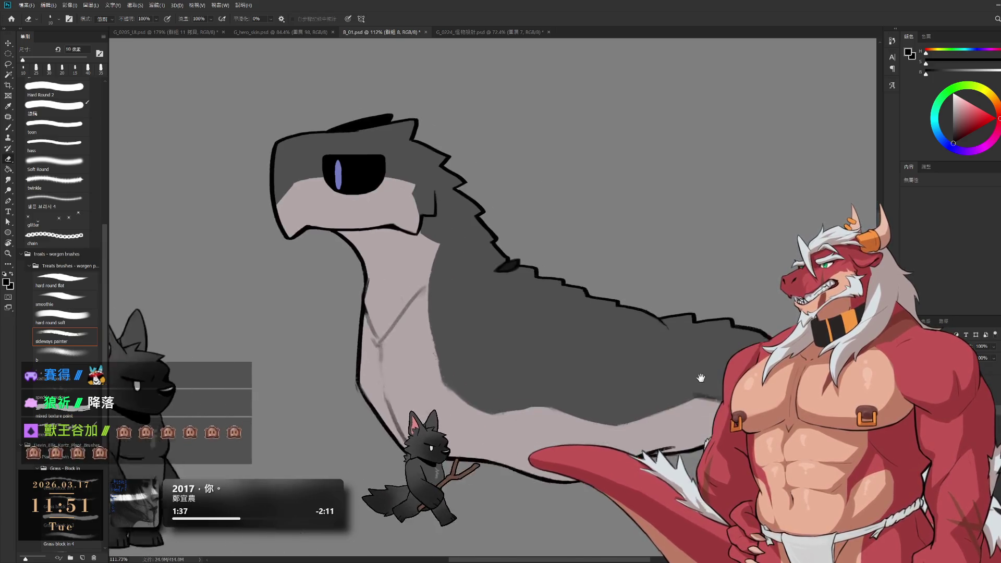
key(ctrl+z)
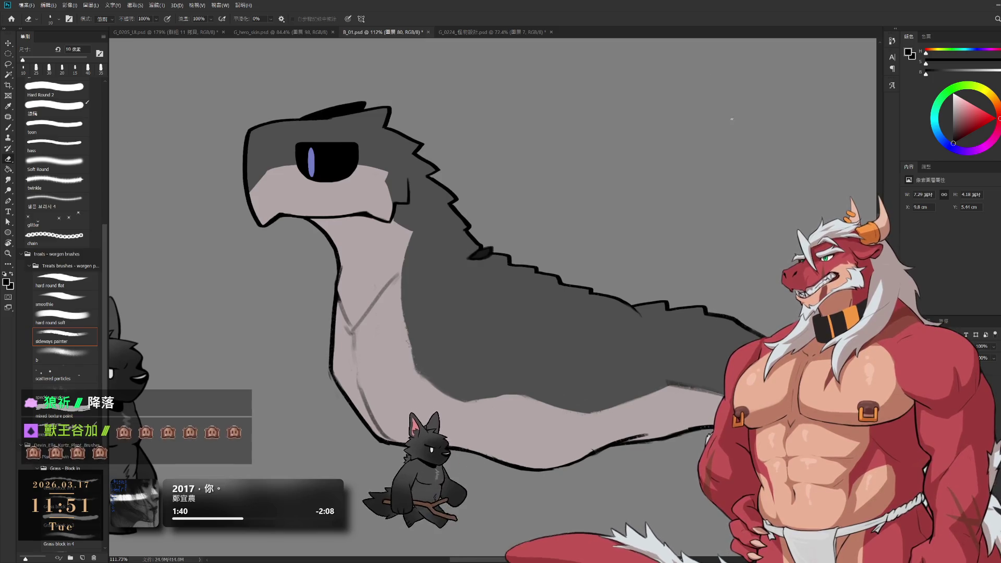
drag(754, 318, 729, 284)
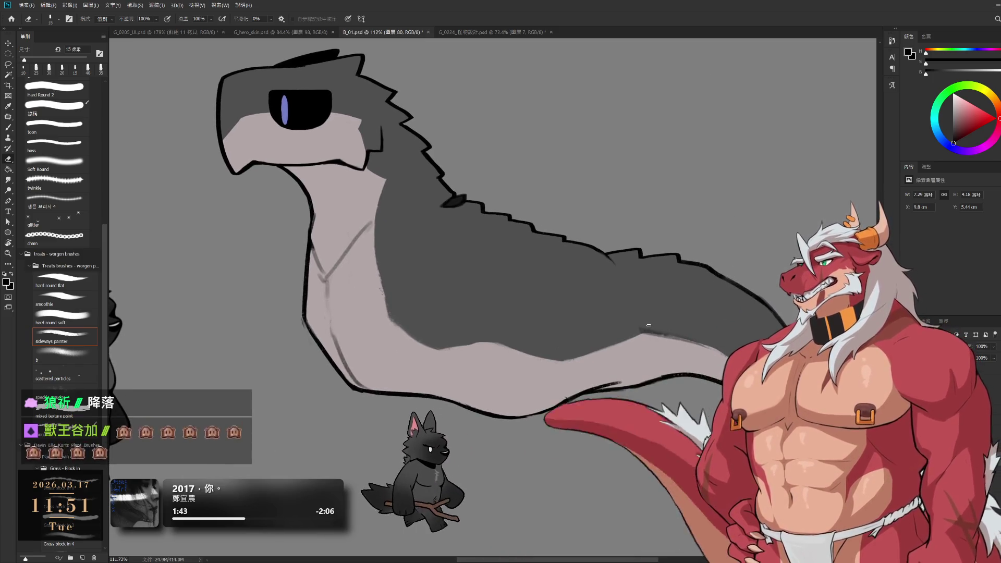
key(bracketright)
key(bracketright)
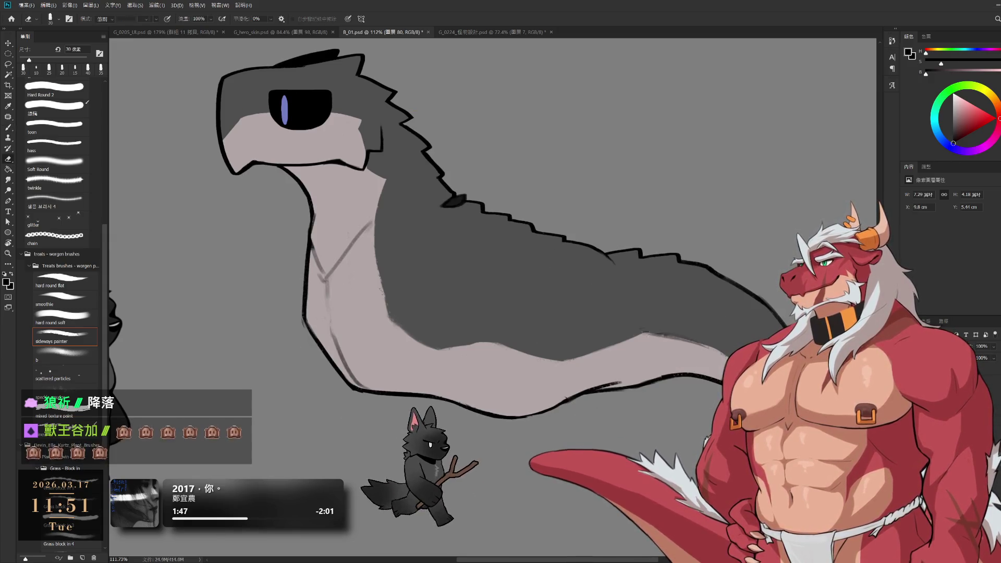
key(b)
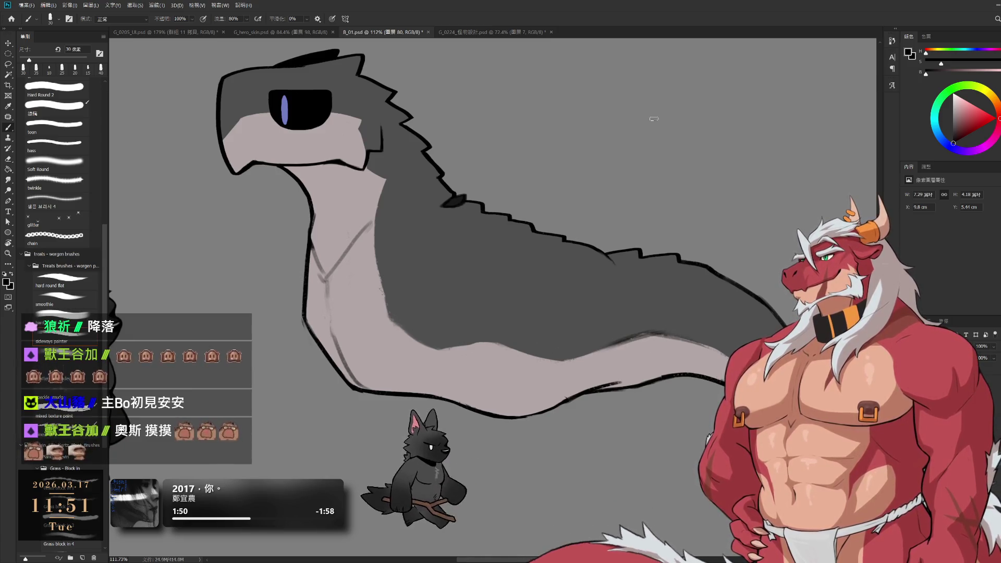
drag(611, 342, 678, 329)
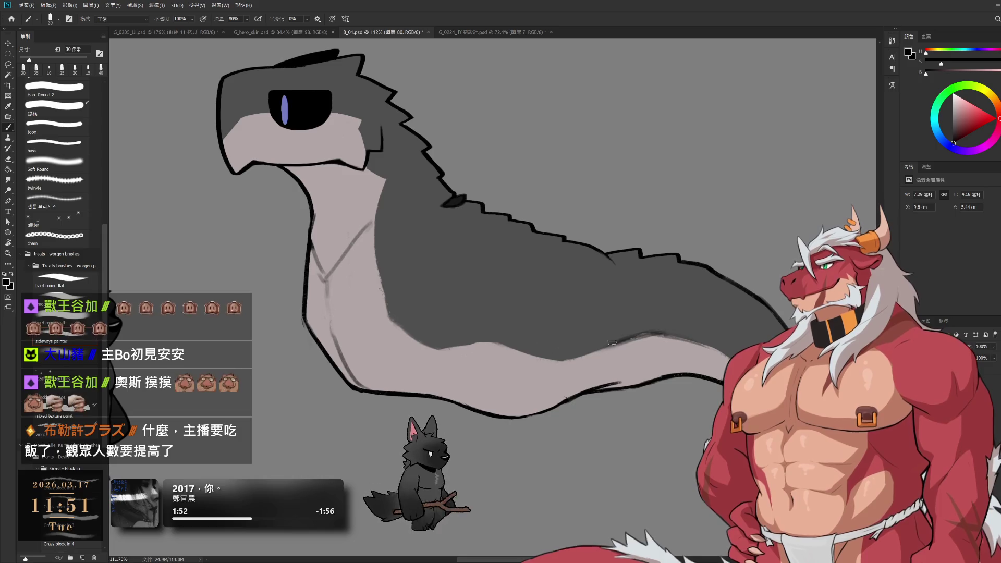
- Alternate erasing and painting to tidy the outline, then pan to the neck and back
key(e)
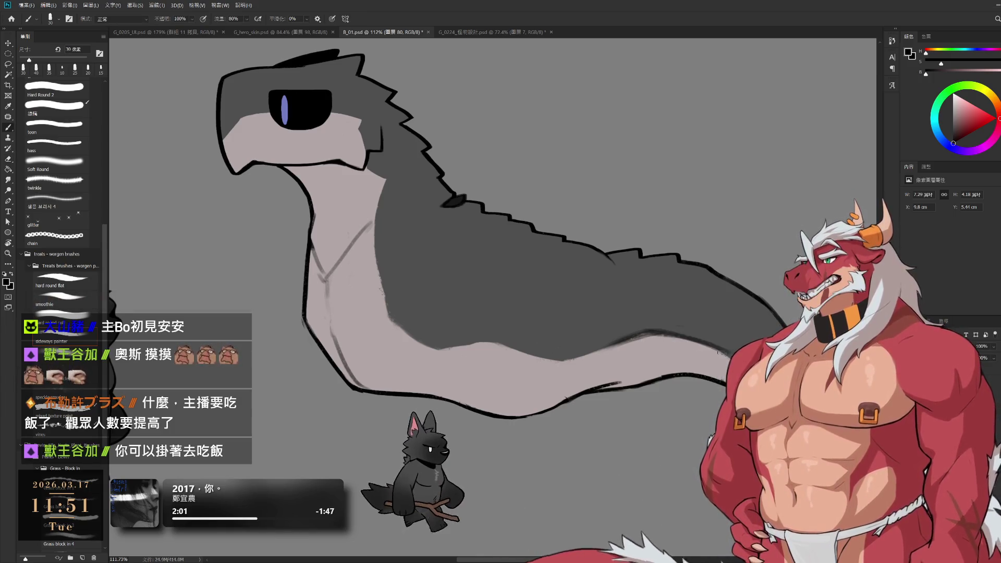
key(b)
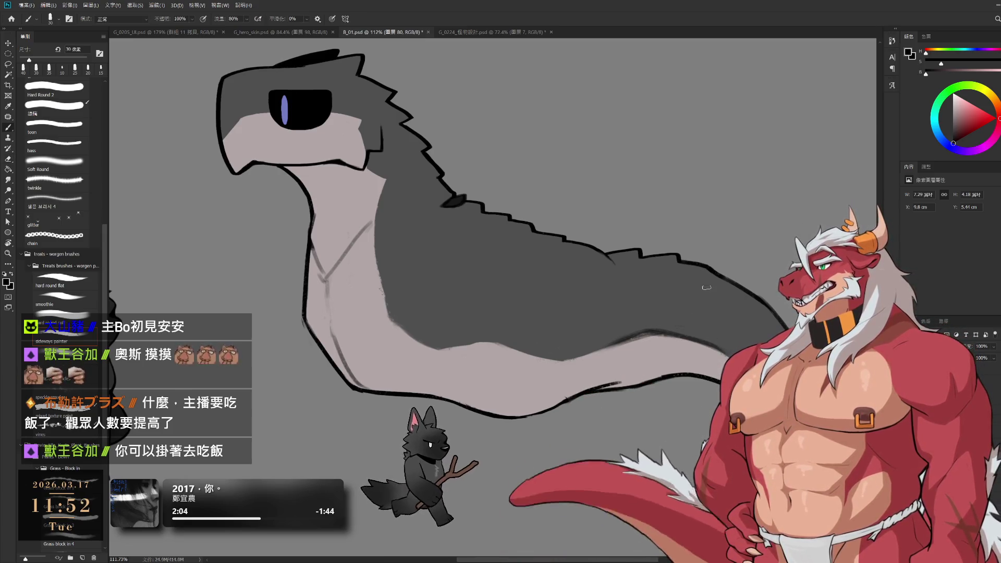
key(e)
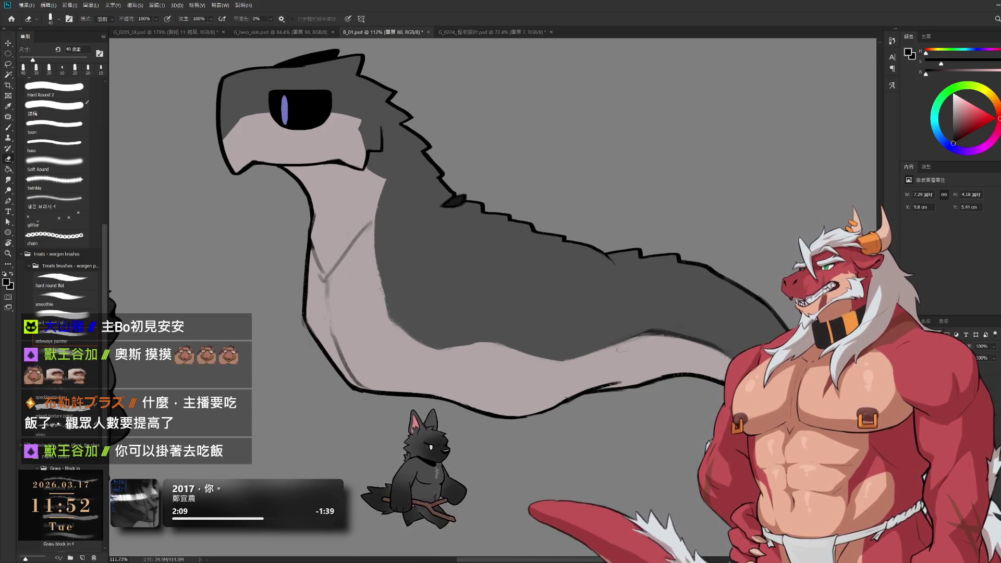
key(b)
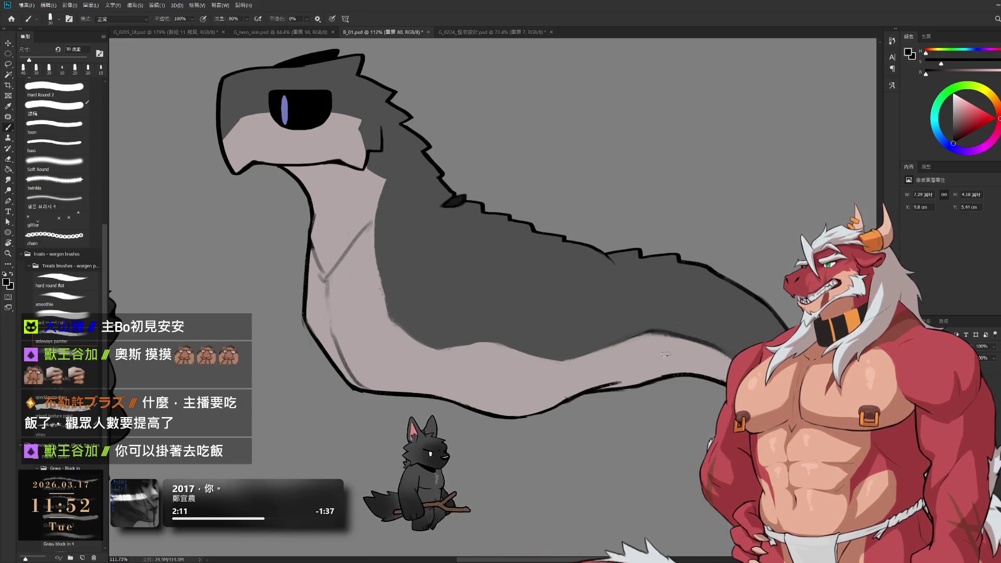
drag(410, 327, 526, 388)
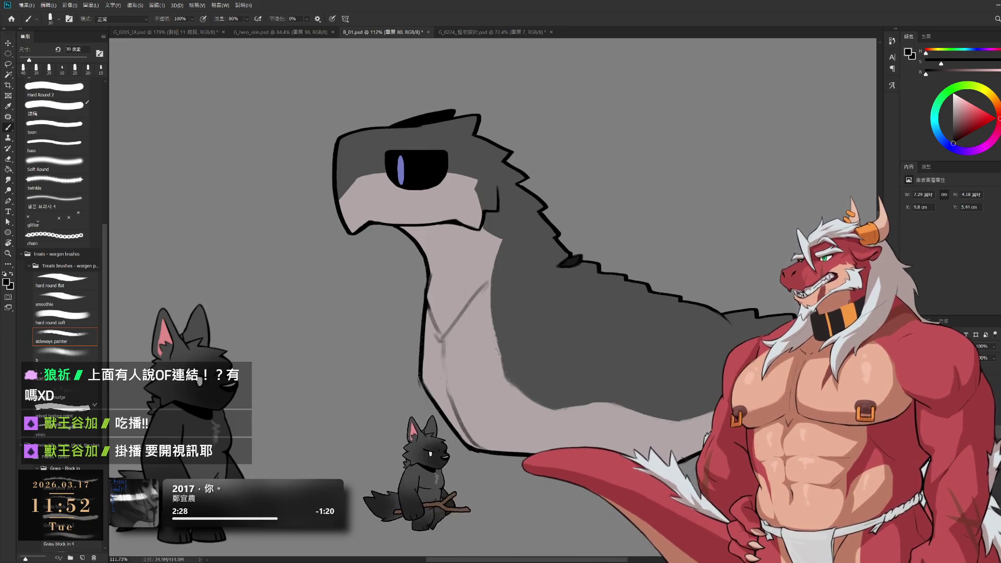
- Hide the purple eye and the head's black outline, toggling repeatedly to compare with and without
key(alt+bracketleft)
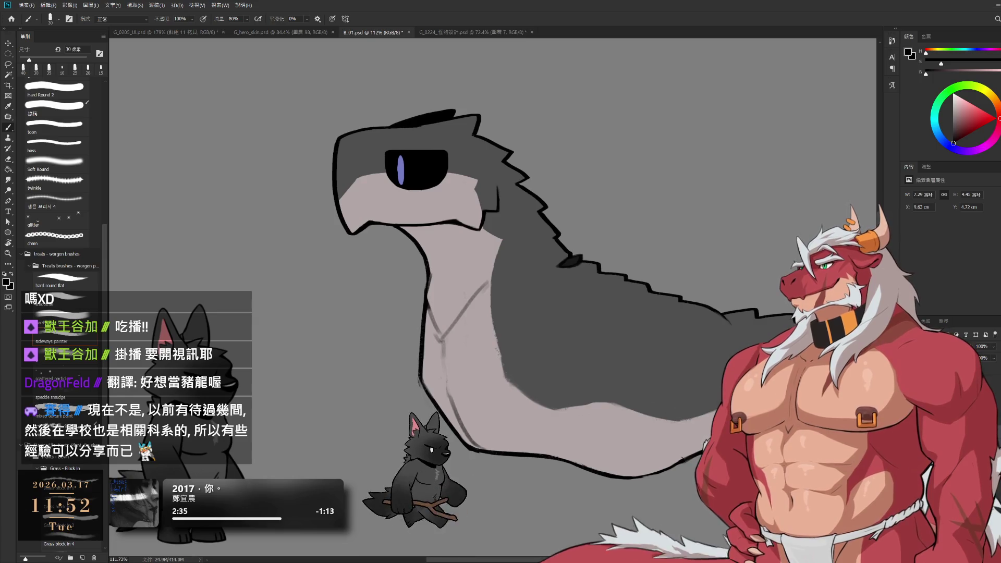
key(ctrl+z)
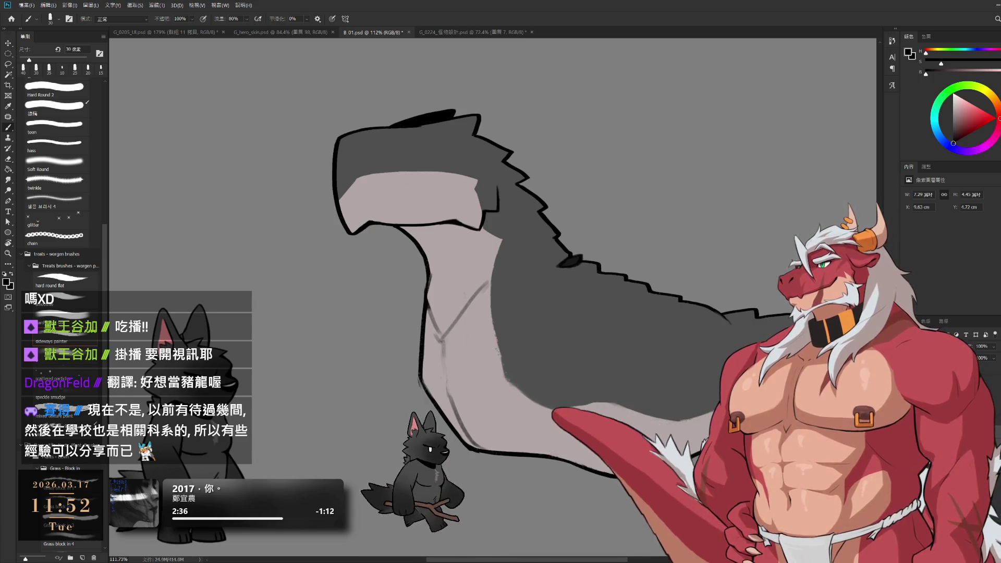
key(ctrl+z)
key(ctrl+shift+z)
key(ctrl+z)
key(ctrl+shift+z)
key(ctrl+z)
key(ctrl+shift+z)
key(ctrl+z)
key(ctrl+shift+z)
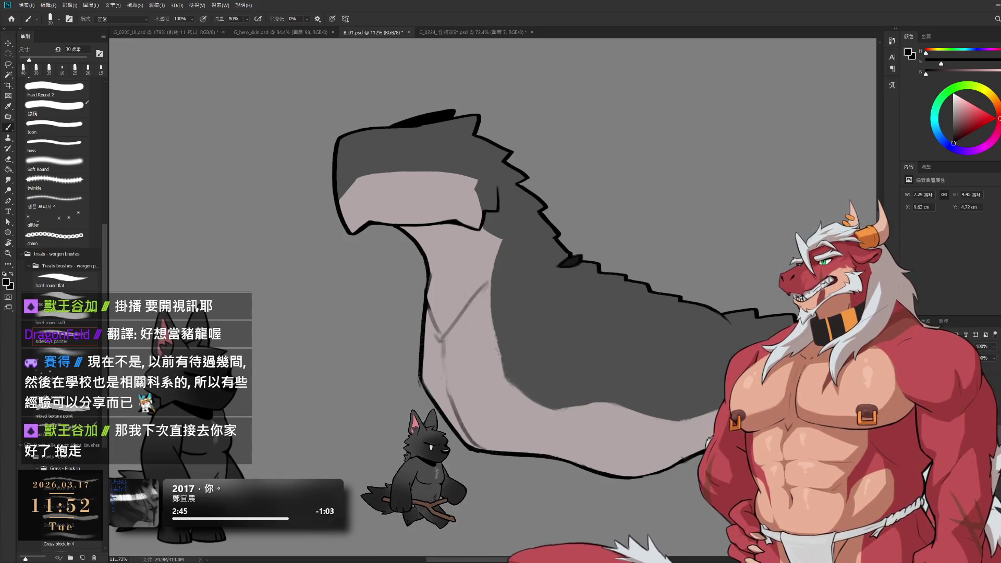
- Select layer 圖層 80 then group 群組 9, leaving the unlined reshaped head showing
key(ctrl+z)
key(ctrl+z)
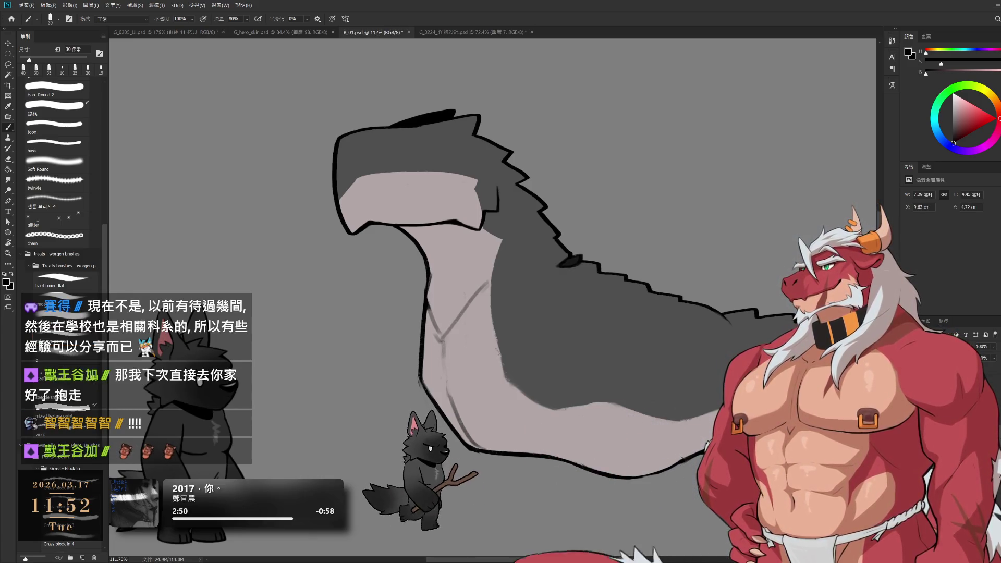
key(ctrl+z)
key(ctrl+z)
key(ctrl+shift+z)
key(ctrl+z)
key(ctrl+shift+z)
key(ctrl+z)
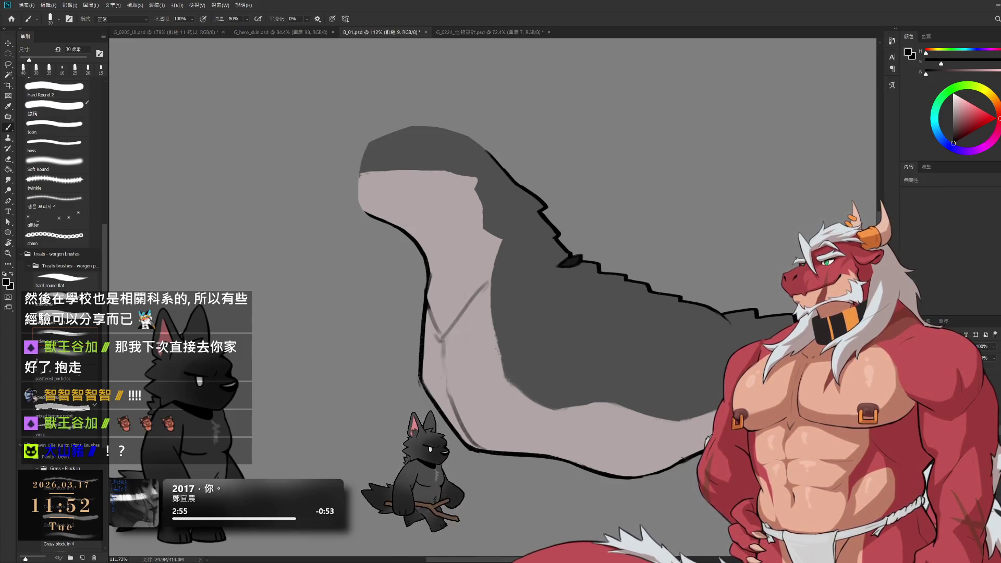
- Sample the head's dark grey and paint it over the top edge of the light area
drag(512, 208, 631, 251)
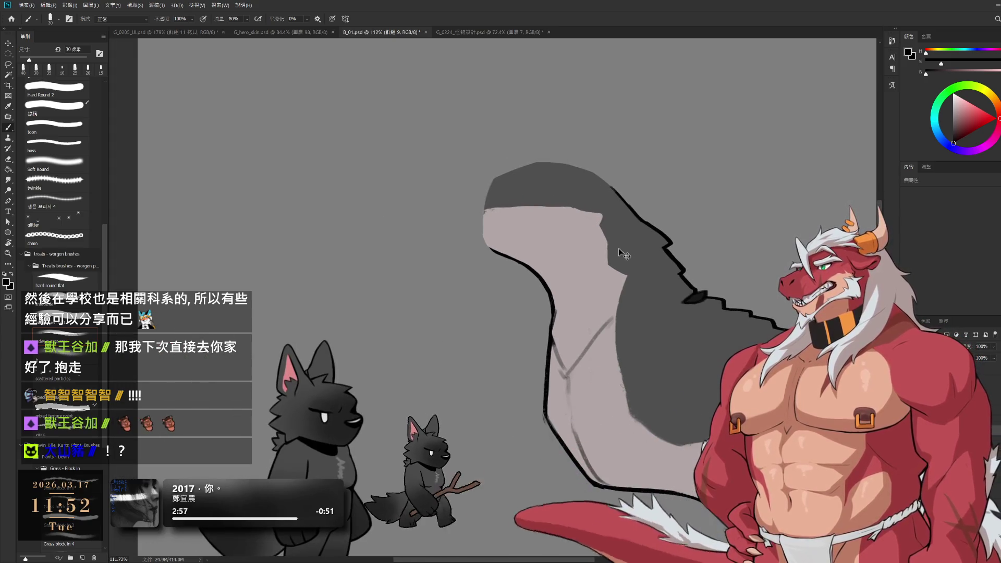
alt+click(571, 163)
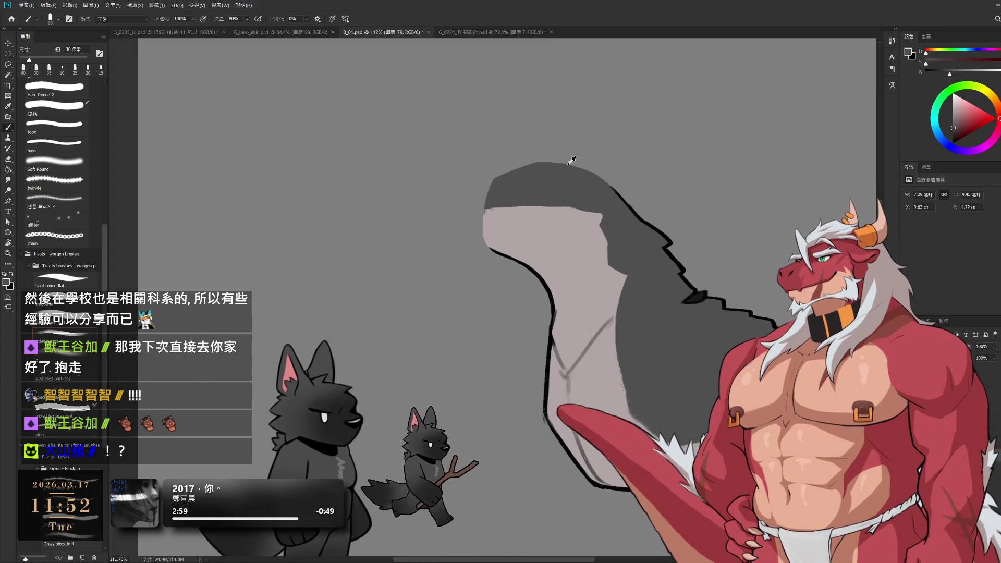
key(bracketright)
key(bracketright)
key(bracketright)
mouse_move(566, 208)
mouse_down()
mouse_move(597, 220)
mouse_move(571, 210)
mouse_up()
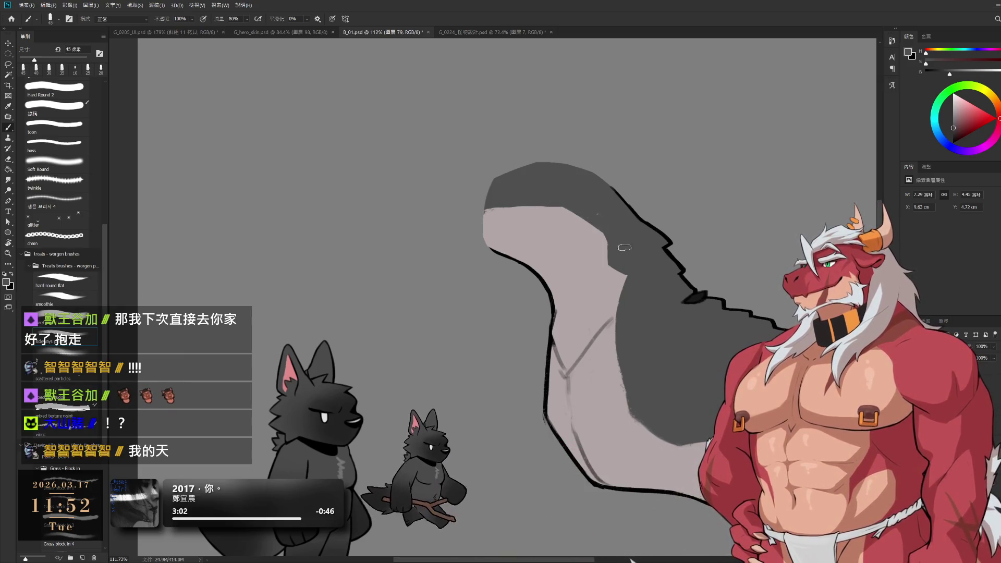
key(bracketleft)
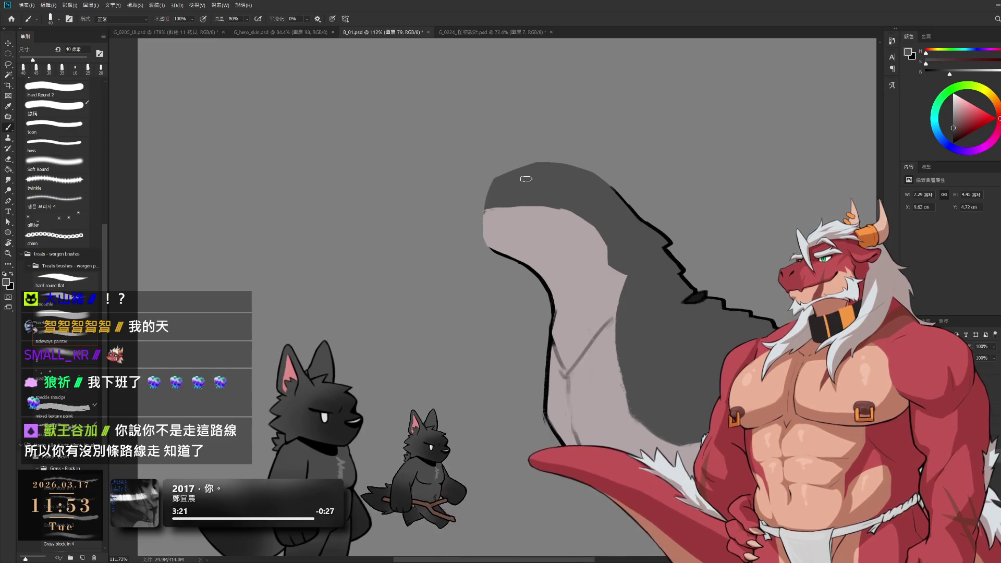
- Smooth the light fill's top edge with belly colour, then push the boundary lower in dark grey
alt+click(501, 252)
key(bracketright)
drag(485, 207, 534, 209)
alt+click(536, 184)
key(bracketright)
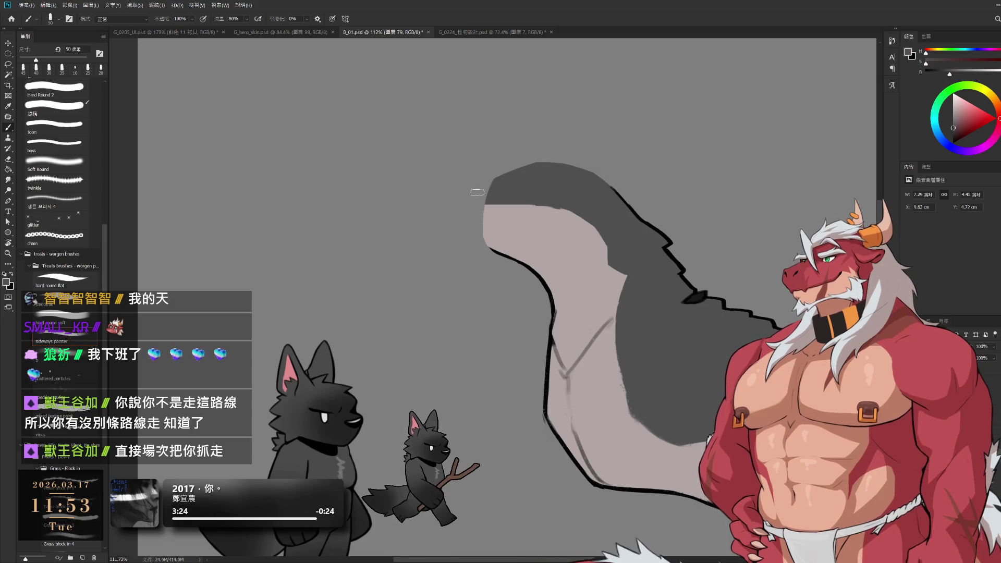
key(bracketright)
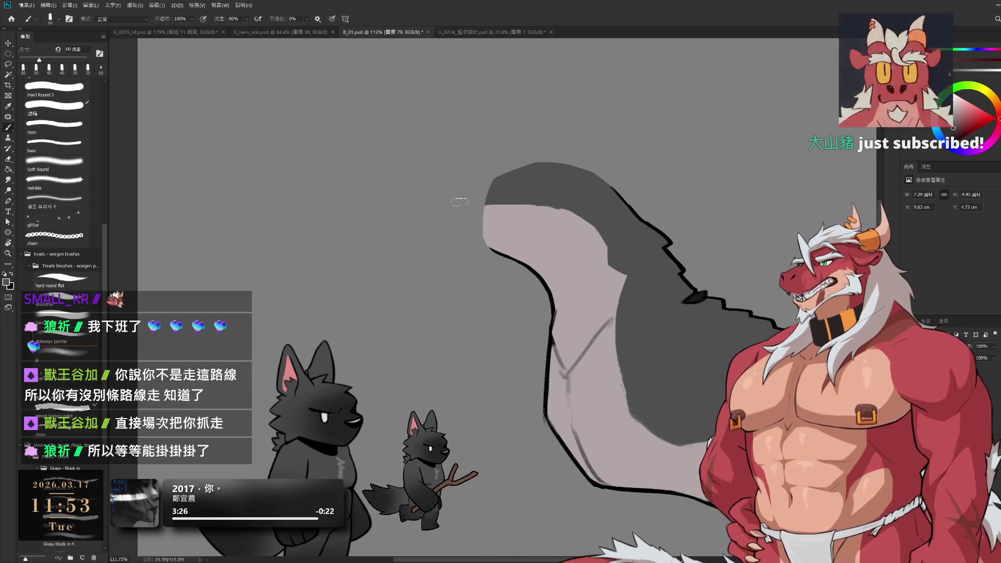
drag(485, 203, 556, 206)
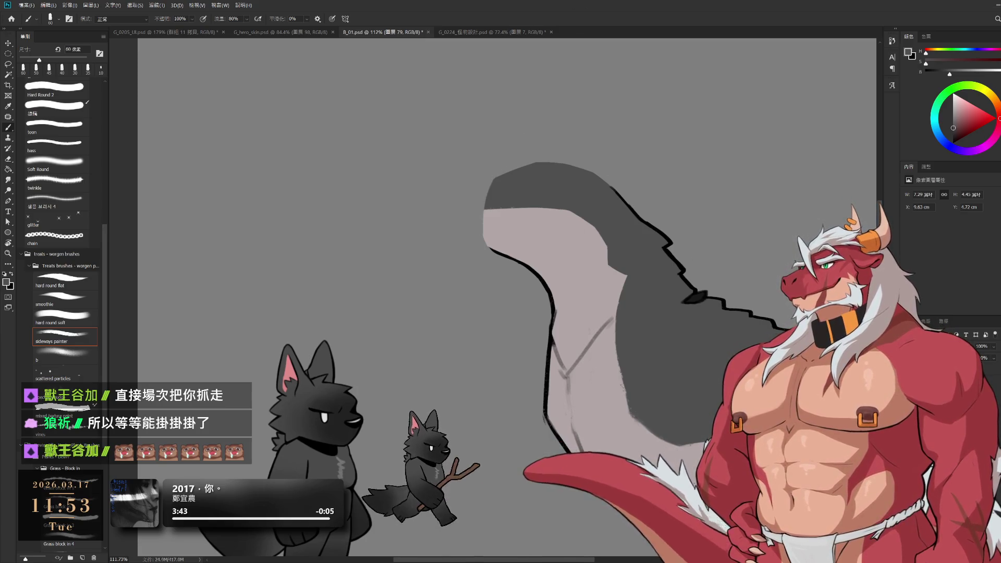
- Hide the unlined draft group and show the head, body and neck layers again
key(Delete)
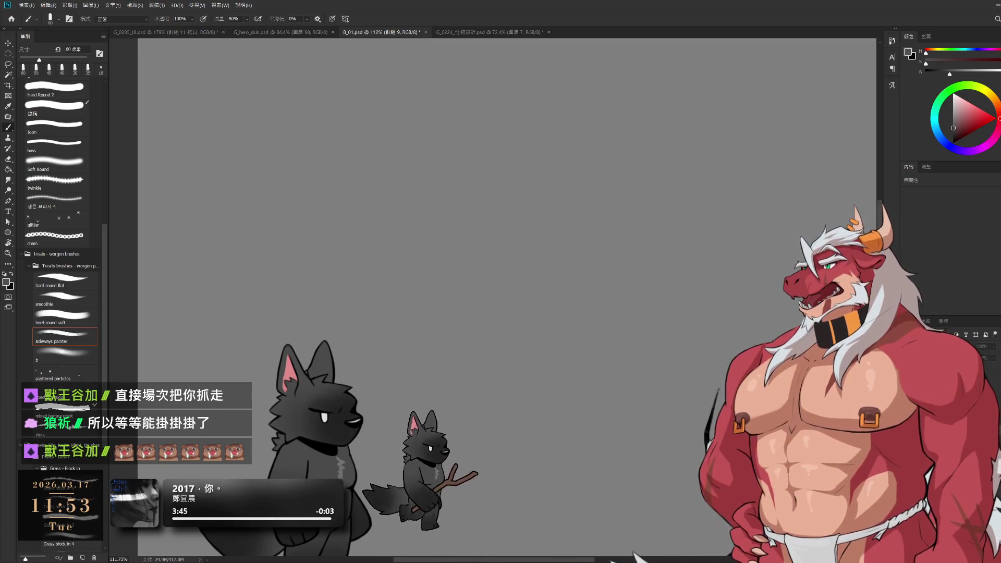
scroll(506, 297, down, 3)
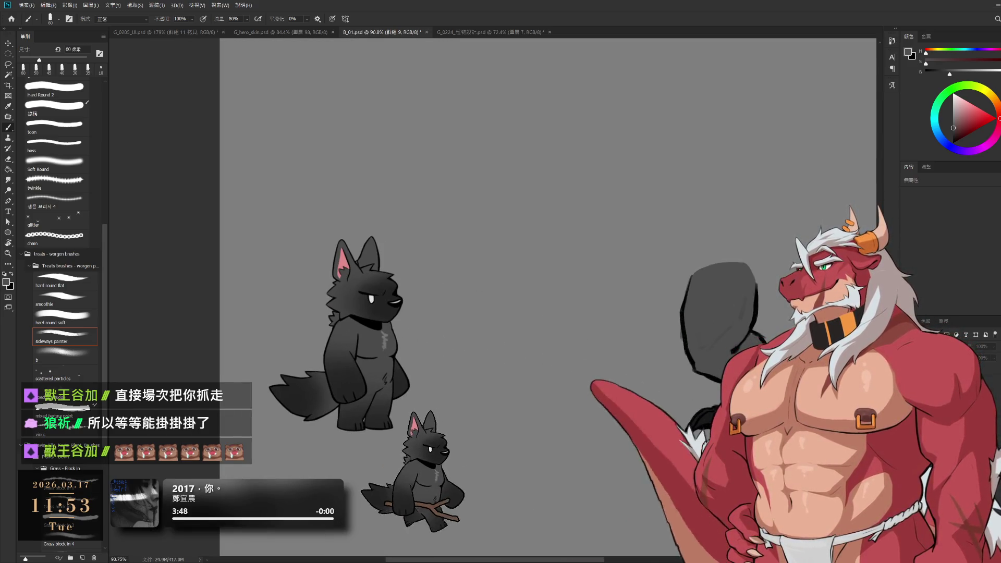
key(ctrl+z)
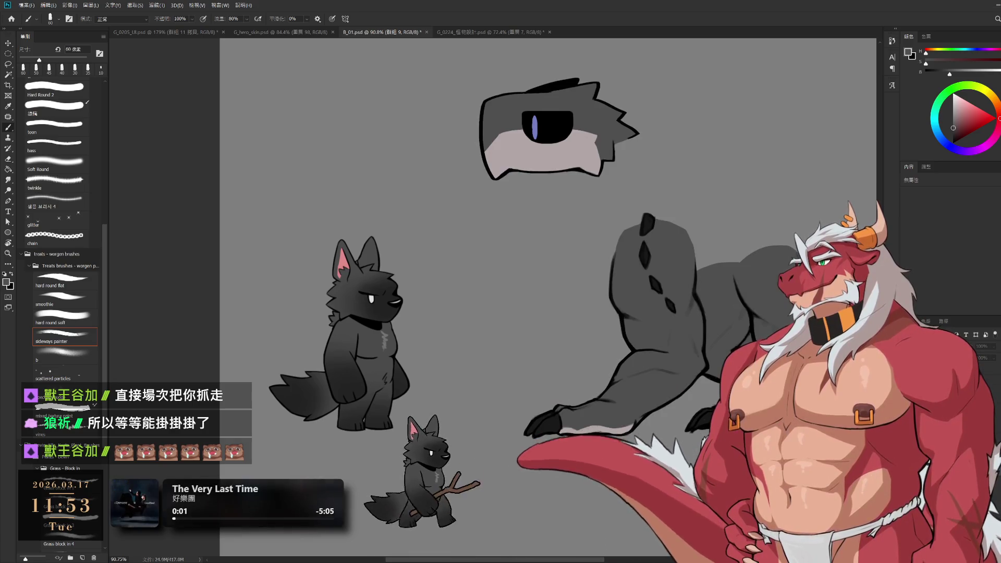
scroll(548, 297, down, 2)
scroll(803, 403, up, 1)
key(ctrl+z)
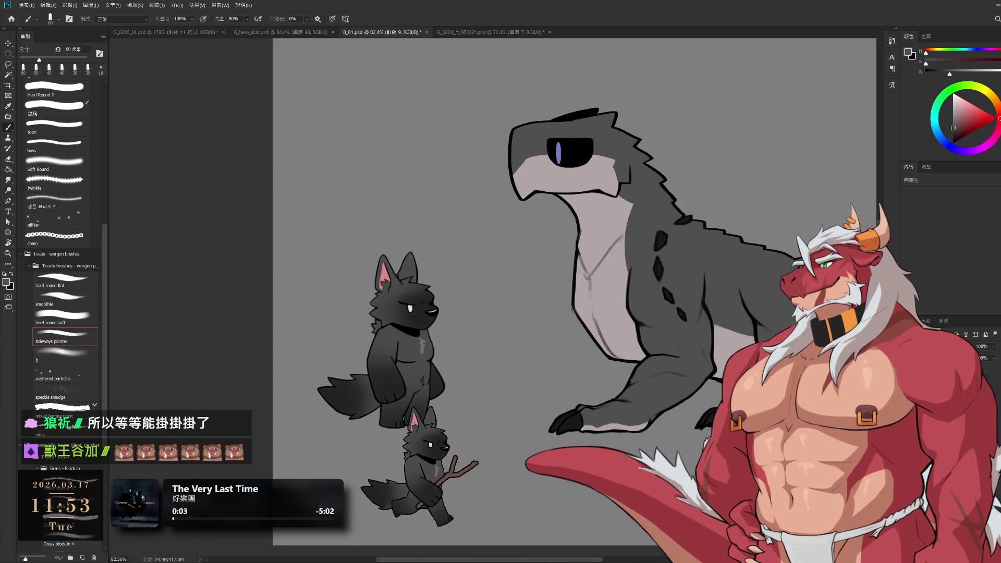
key(ctrl+minus)
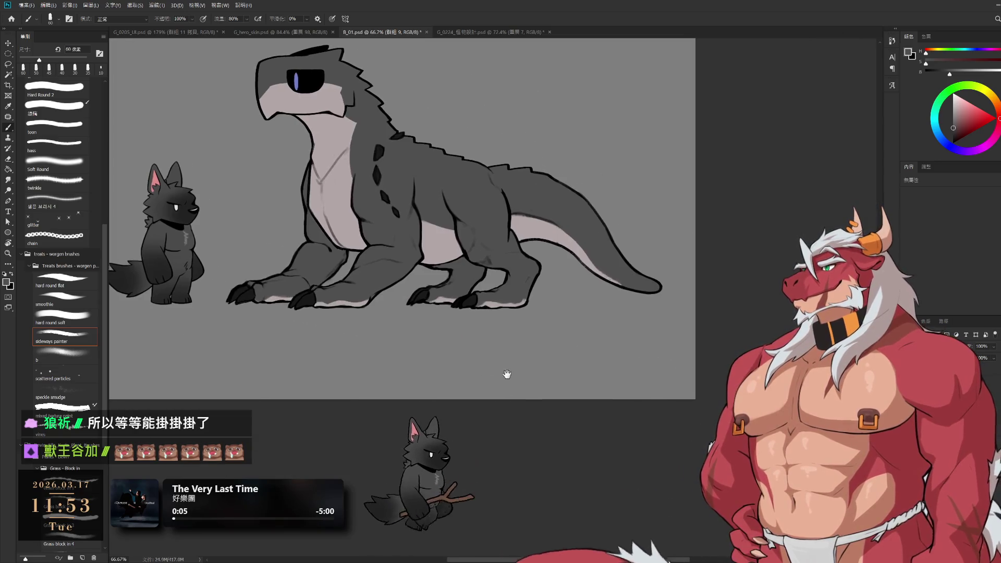
- Select groups 群組 10 and 群組 11 and fit the whole creature on screen with Ctrl+0
scroll(507, 375, up, 4)
drag(508, 375, 667, 382)
scroll(610, 361, up, 2)
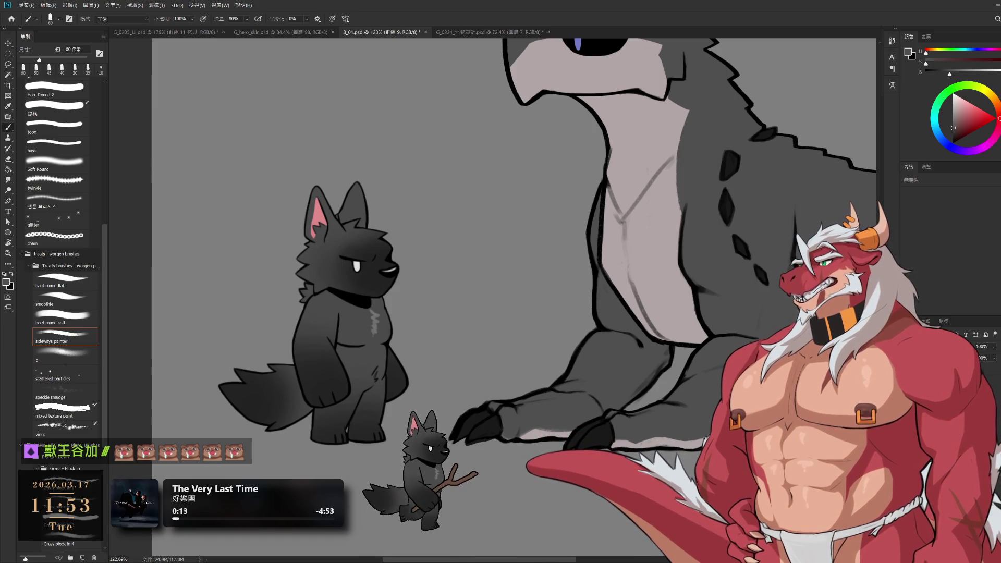
key(ctrl+g)
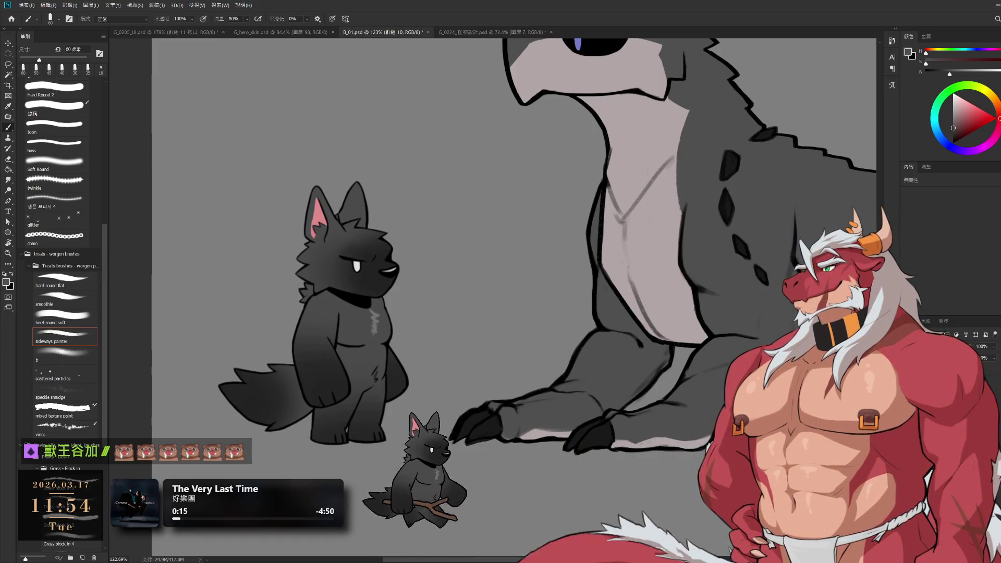
key(ctrl+g)
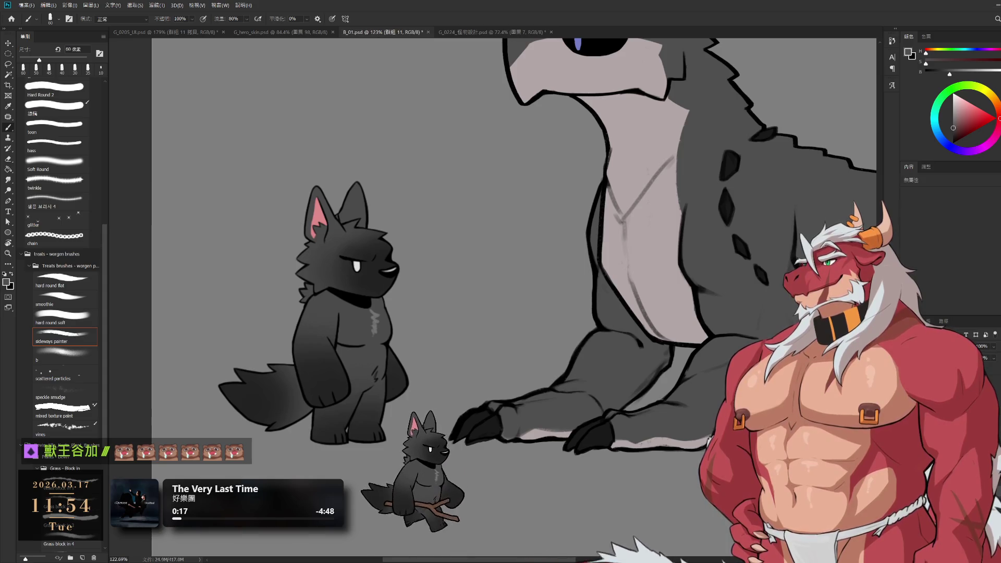
key(ctrl+0)
mouse_move(860, 398)
mouse_down()
mouse_move(699, 399)
mouse_move(594, 378)
mouse_move(602, 381)
mouse_up()
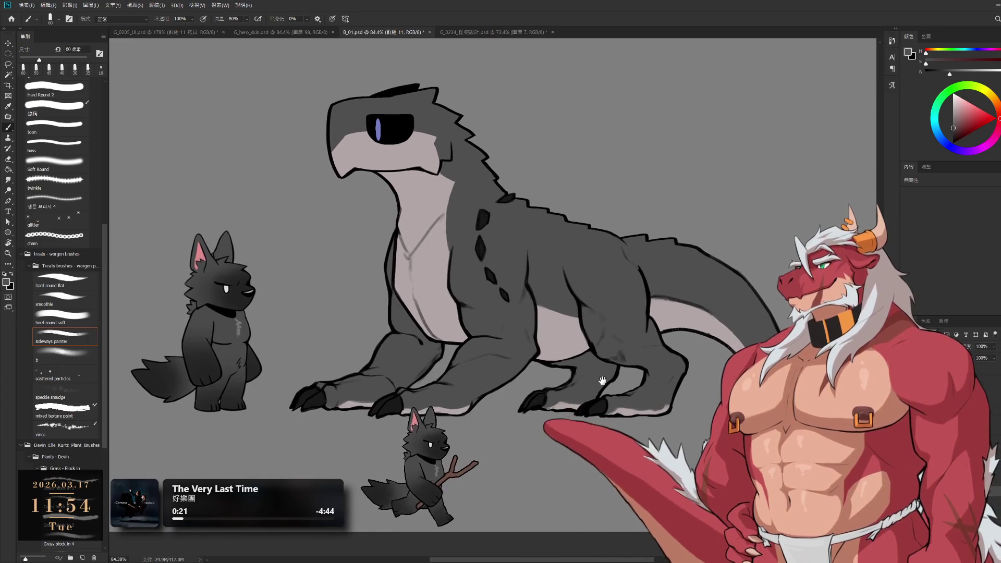
key(alt+bracketleft)
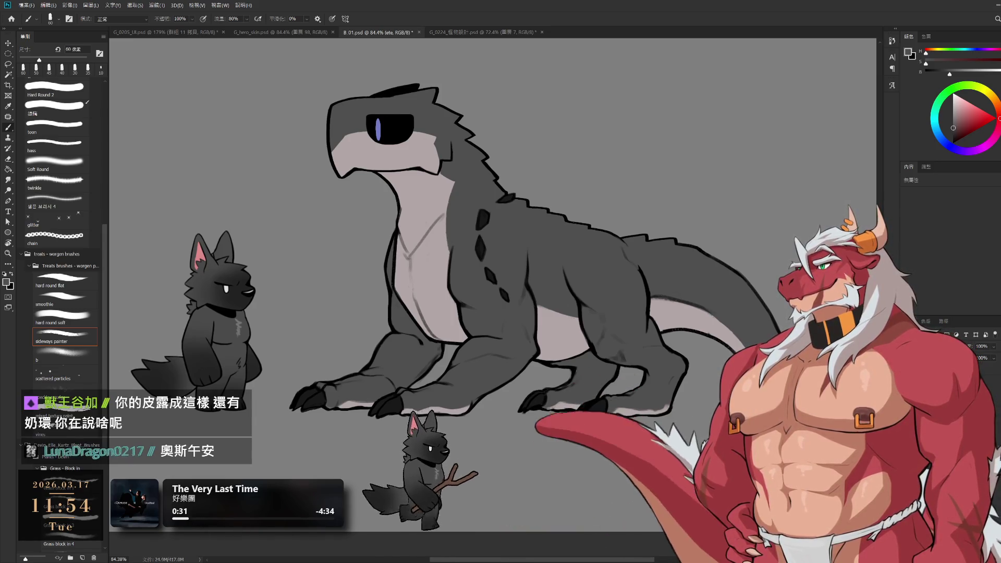
key(ctrl+g)
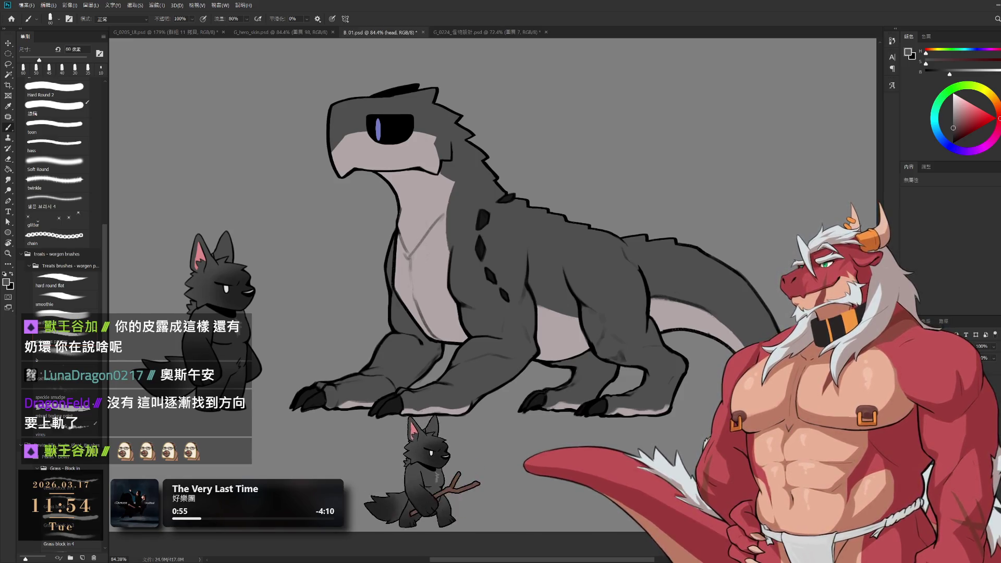
drag(469, 261, 542, 292)
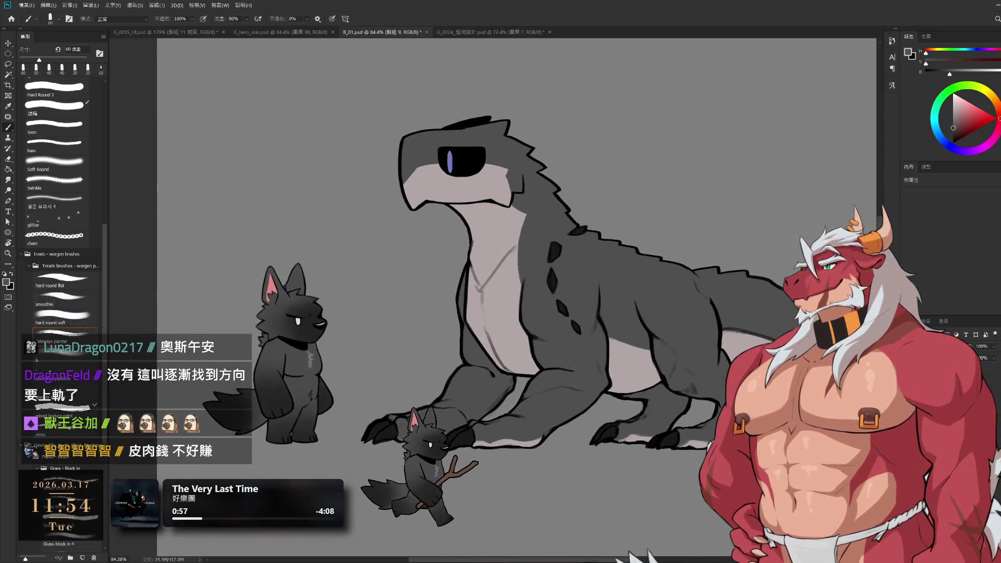
scroll(469, 297, up, 1)
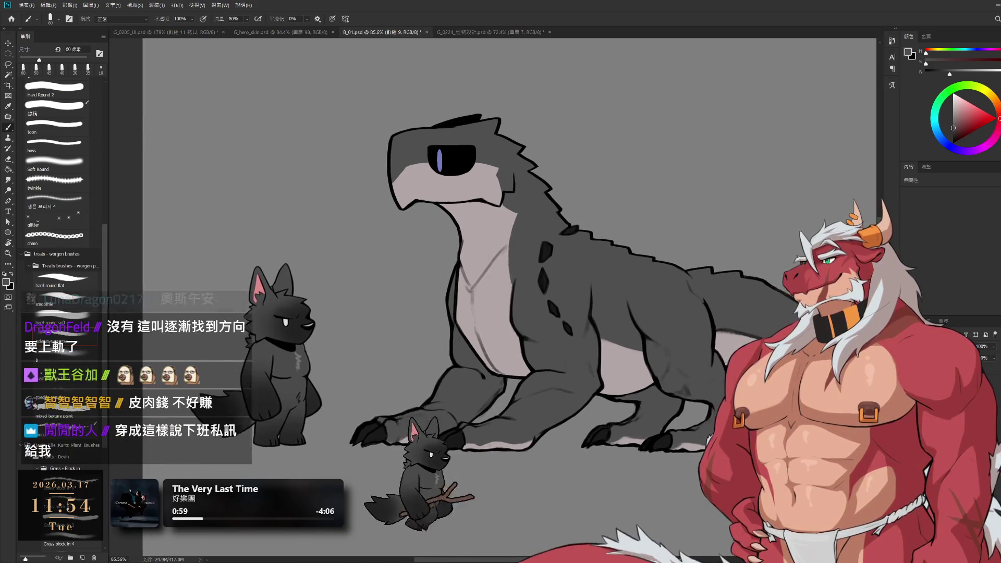
drag(470, 261, 440, 264)
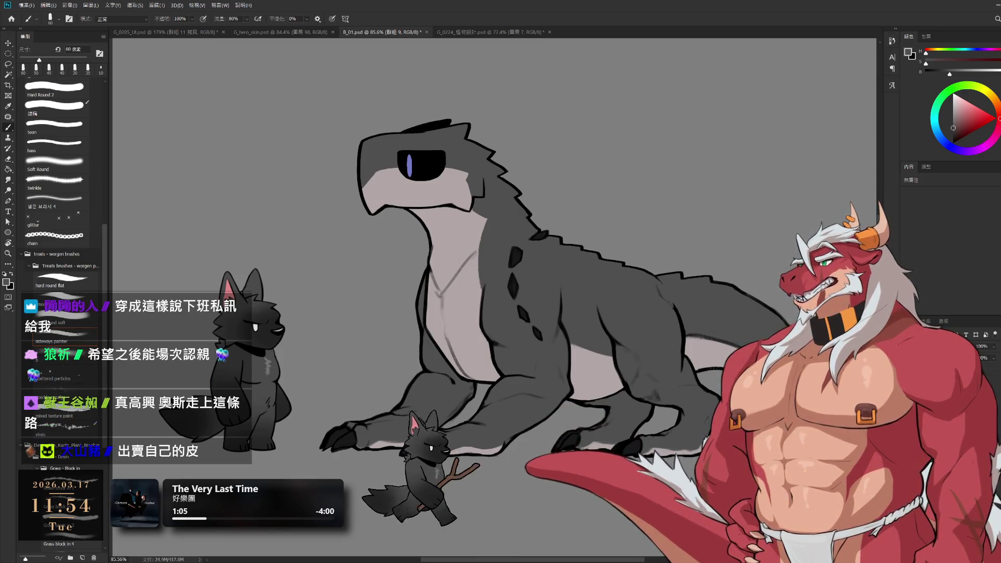
key(alt+bracketleft)
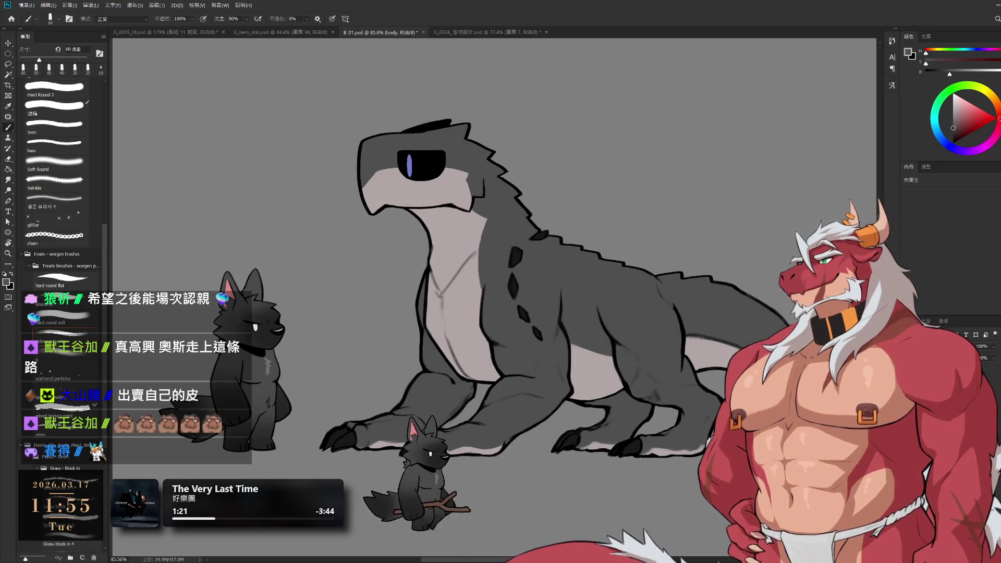
key(ctrl+g)
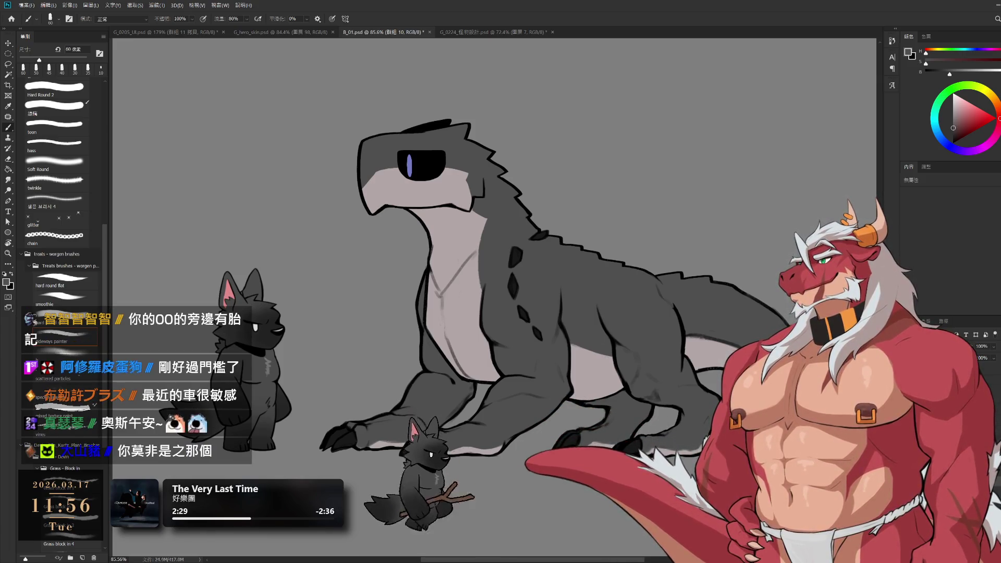
scroll(668, 296, up, 2)
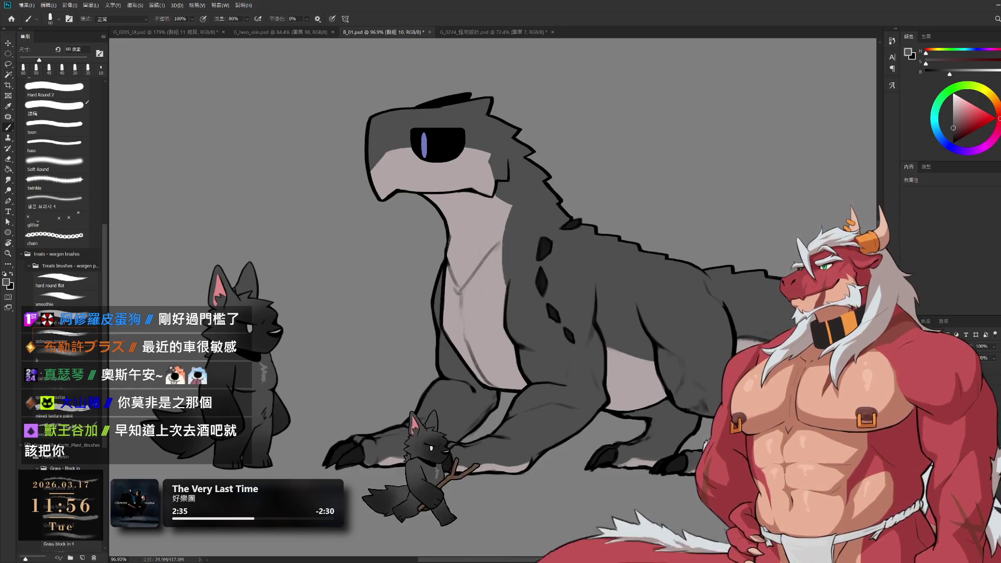
- From layer 圖層 85, hide the neck, body and head line art, leaving just the legs, then zoom in
key(alt+bracketleft)
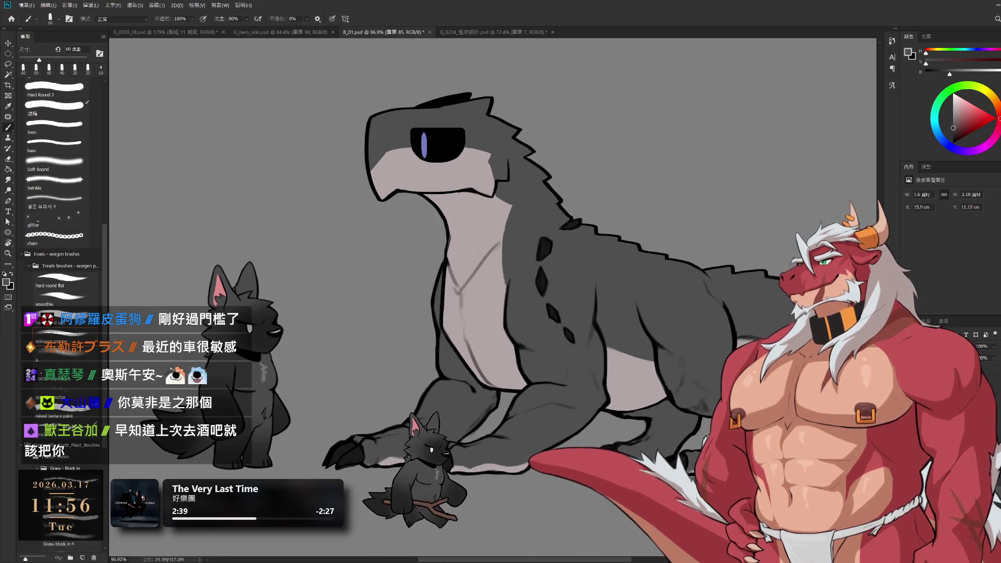
key(ctrl+comma)
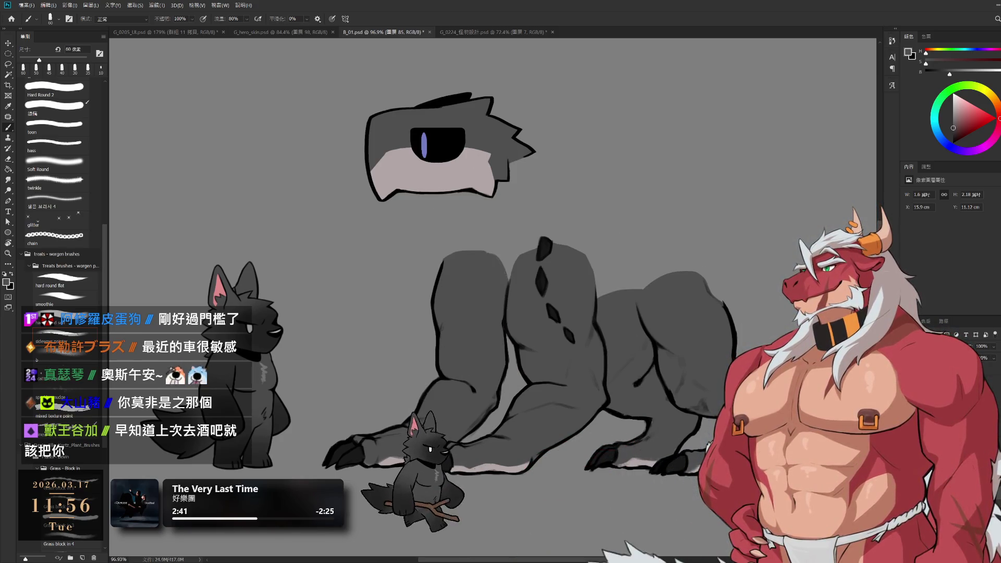
key(ctrl+comma)
key(ctrl+comma)
scroll(585, 345, down, 3)
scroll(585, 345, up, 2)
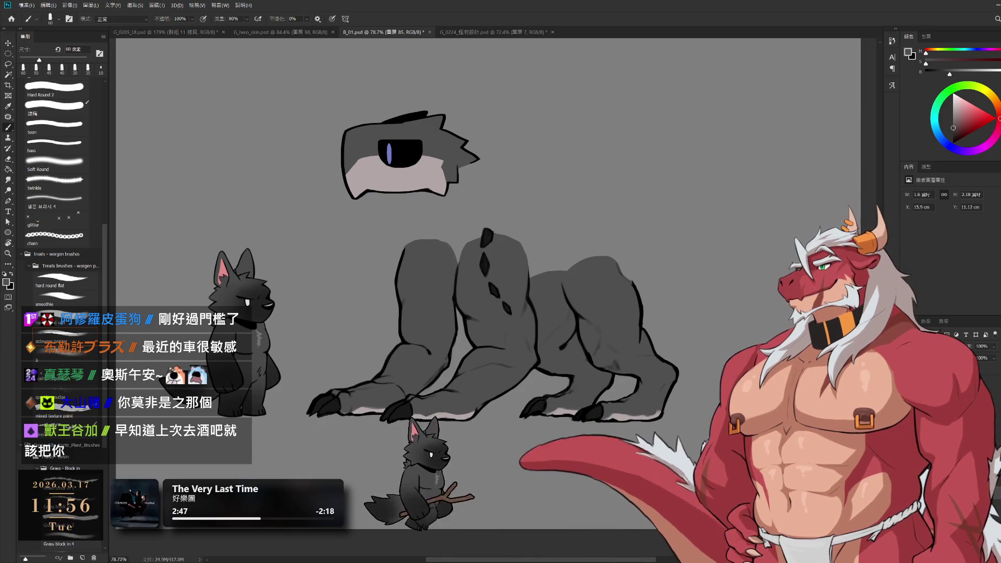
key(ctrl+comma)
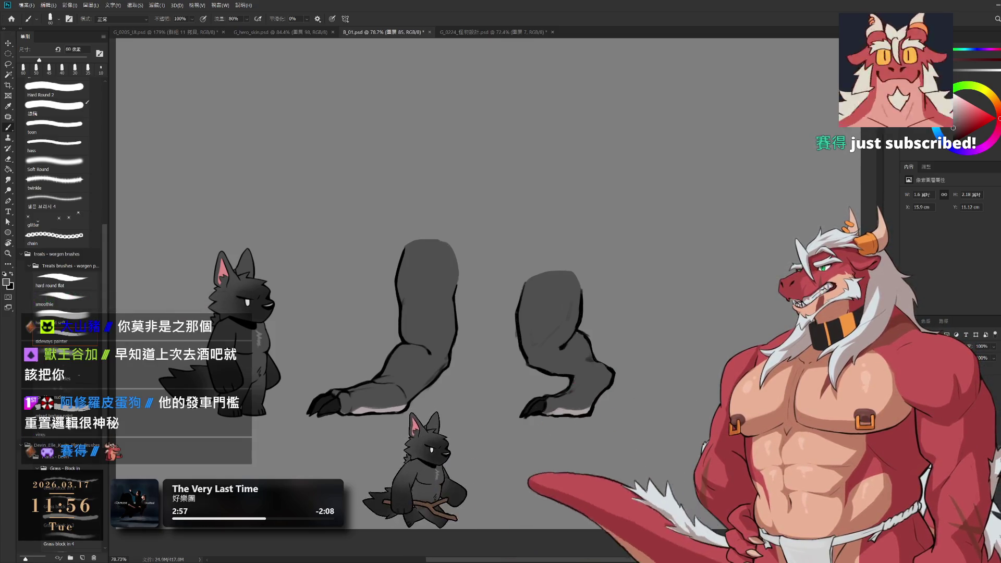
scroll(554, 348, up, 2)
scroll(554, 348, up, 1)
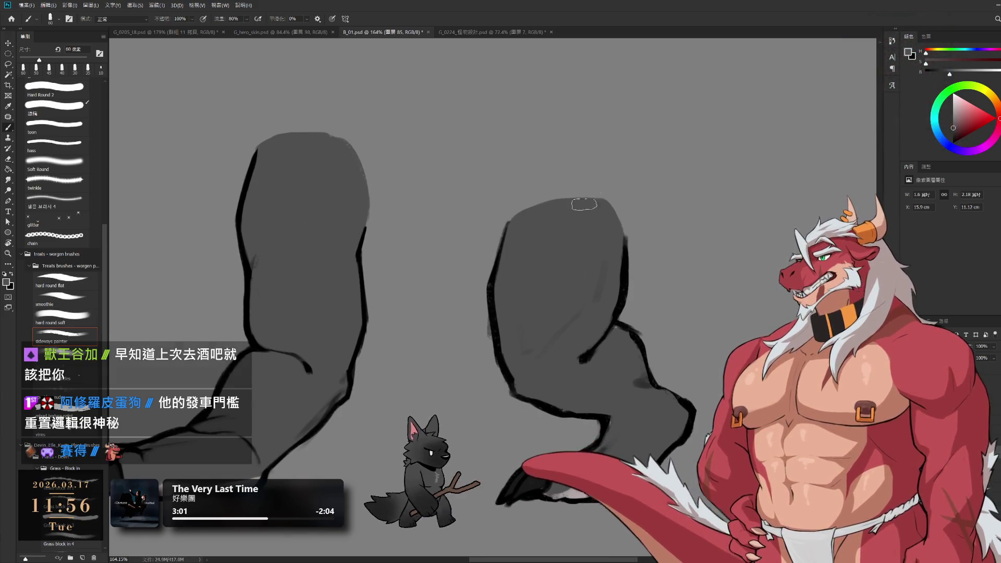
- Repaint the right leg's knee and lower-leg outline, alternating brush and eraser on layers 85 and 87
ctrl+click(549, 338)
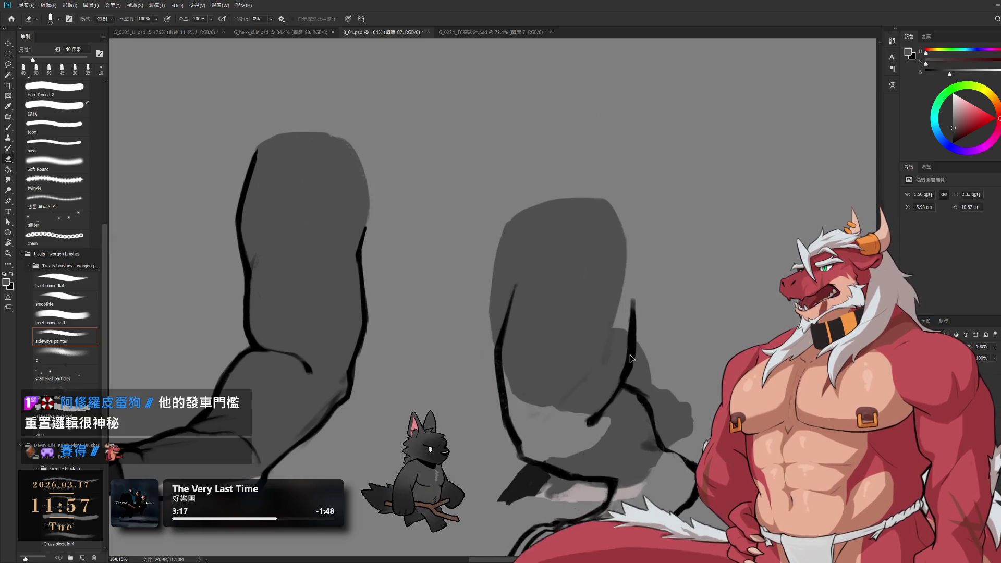
key(b)
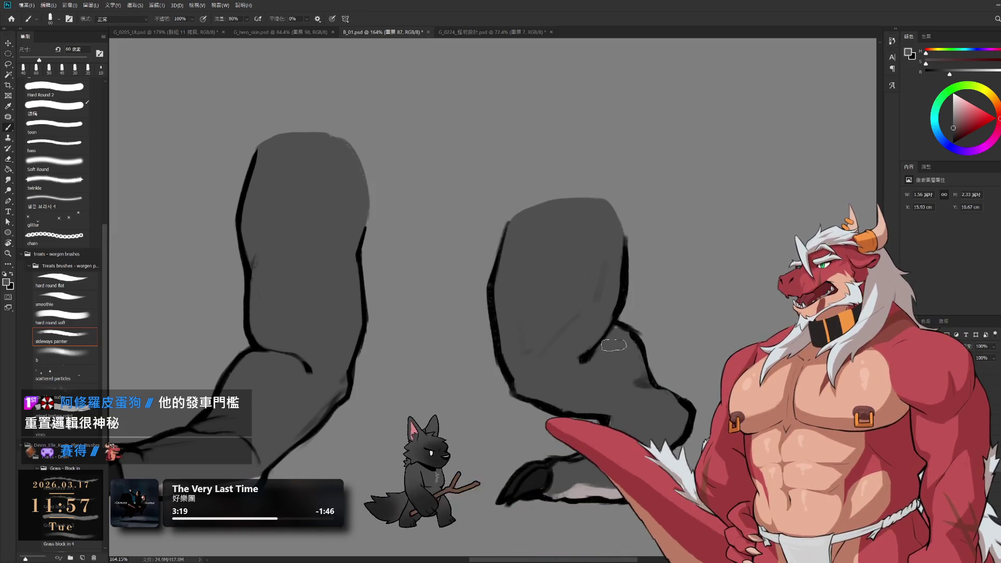
key(alt+bracketleft)
key(alt+bracketleft)
key(e)
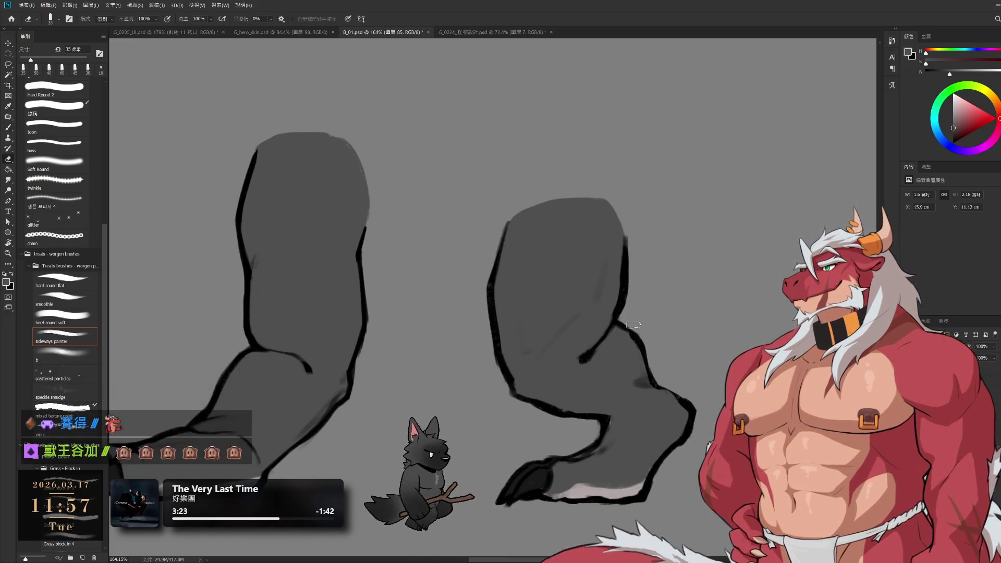
ctrl+click(619, 353)
key(b)
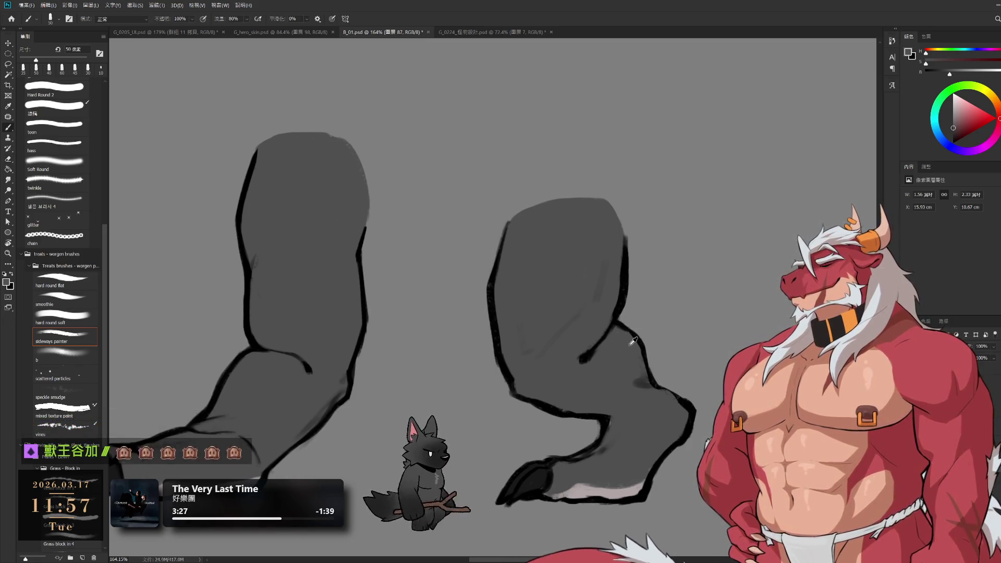
drag(590, 371, 674, 324)
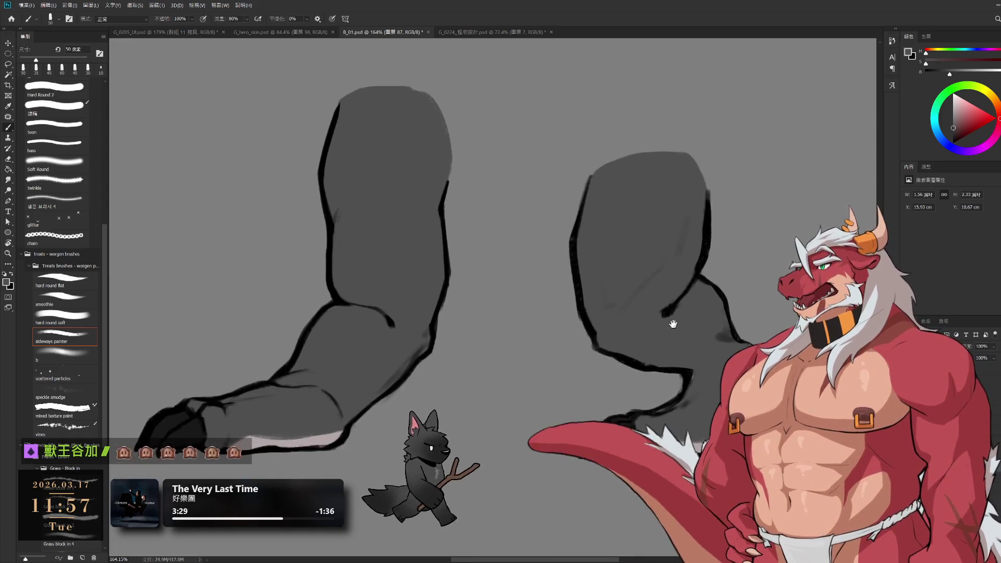
key(l)
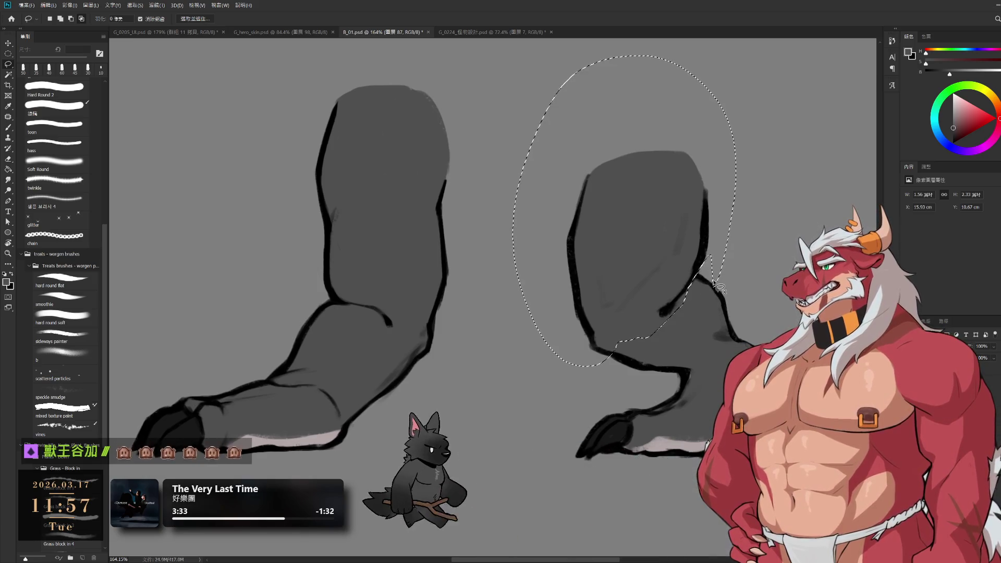
- Lasso the right thigh and copy it onto its own layer
drag(718, 272, 752, 261)
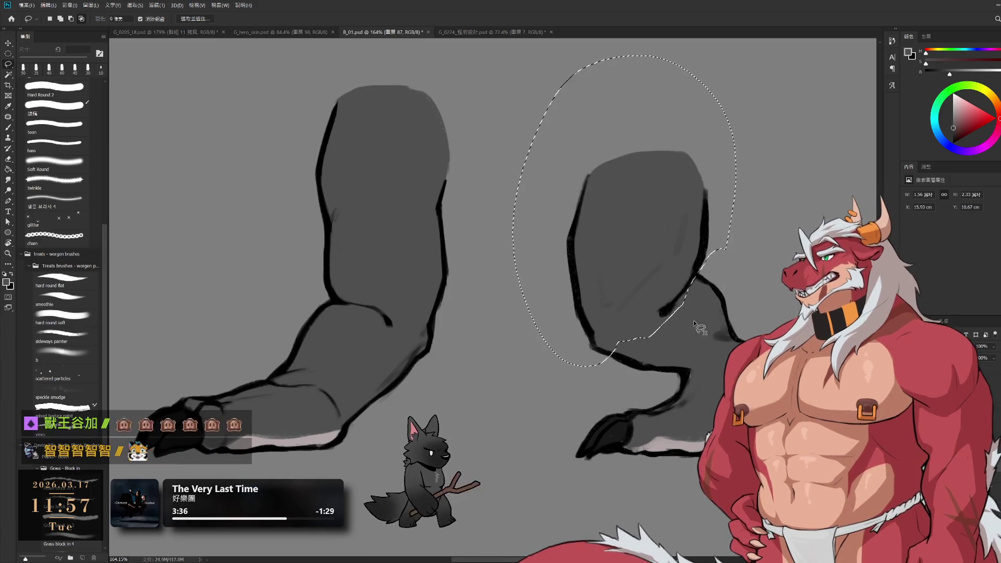
drag(712, 238, 658, 318)
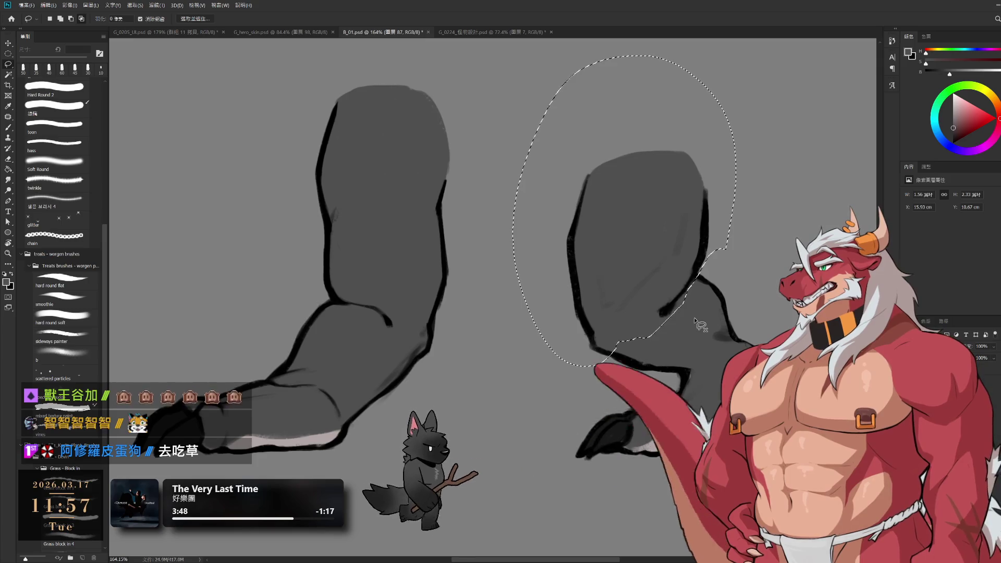
key(ctrl+j)
key(ctrl+z)
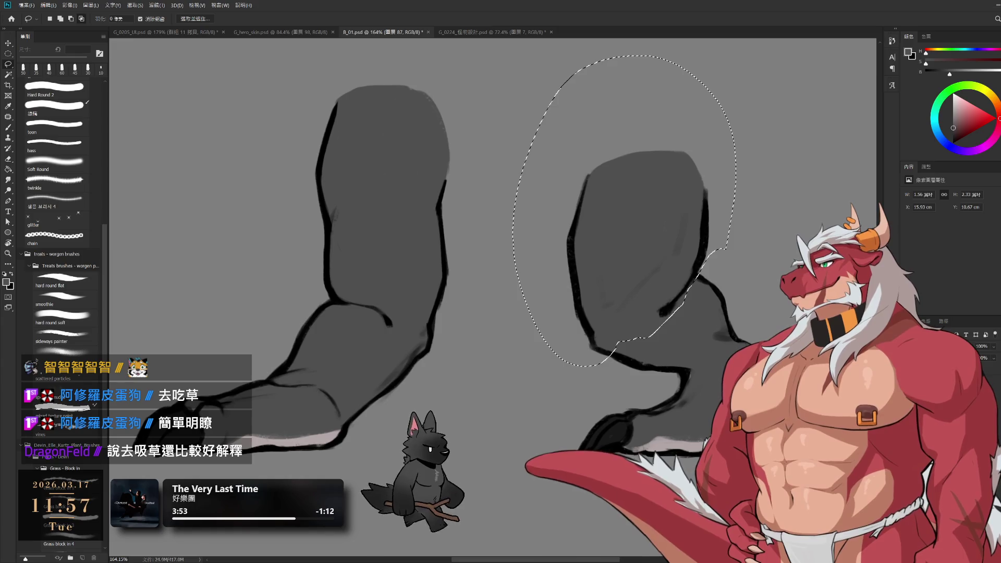
key(ctrl+j)
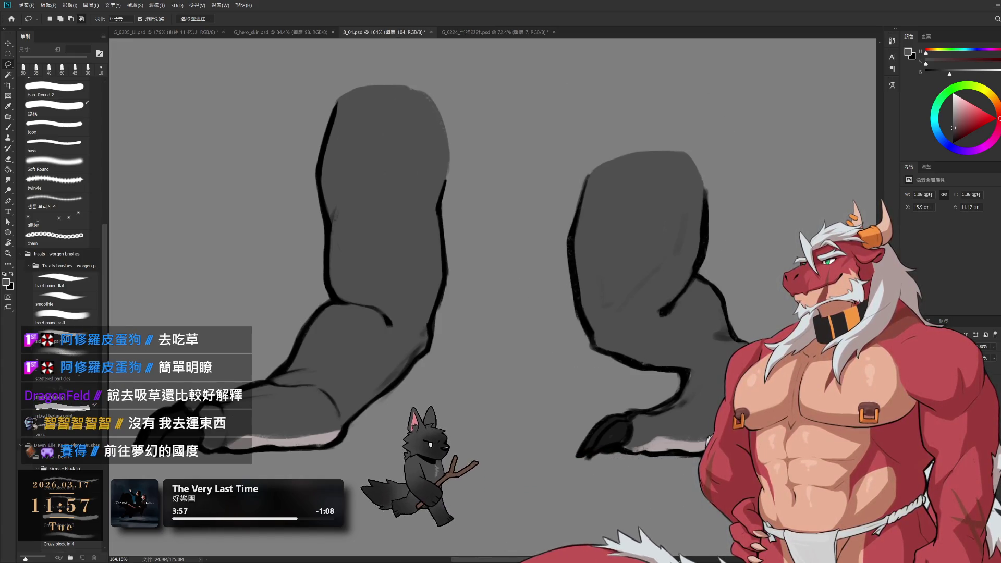
- Reselect the thigh with its lower-left lobe, copy and group it, and cut away the left-side outline
drag(652, 407, 646, 397)
mouse_move(576, 336)
mouse_down()
mouse_move(625, 339)
mouse_move(704, 256)
mouse_move(738, 136)
mouse_move(658, 72)
mouse_move(545, 156)
mouse_up()
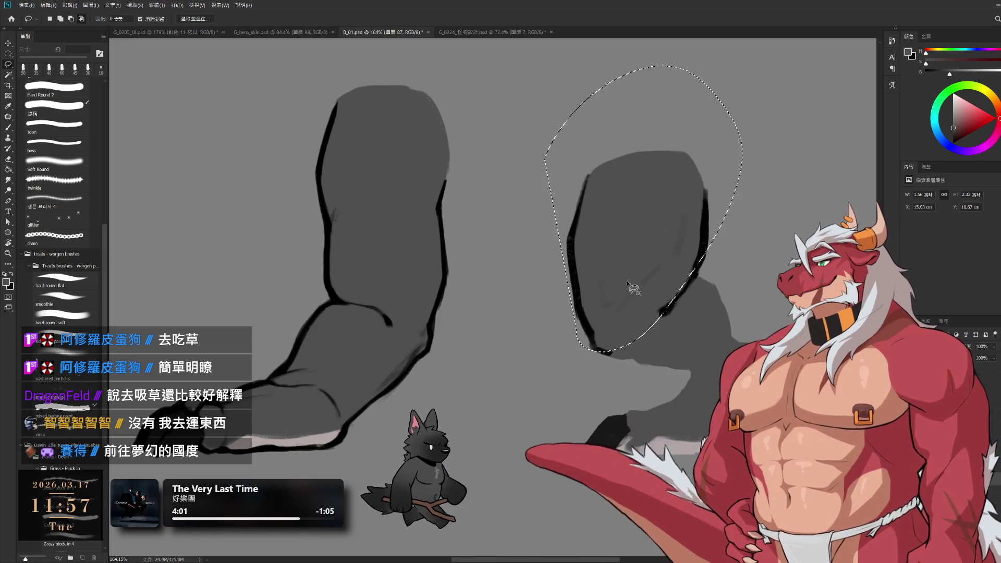
mouse_move(719, 234)
mouse_down()
mouse_move(646, 313)
mouse_move(577, 339)
mouse_move(556, 360)
mouse_move(663, 326)
mouse_up()
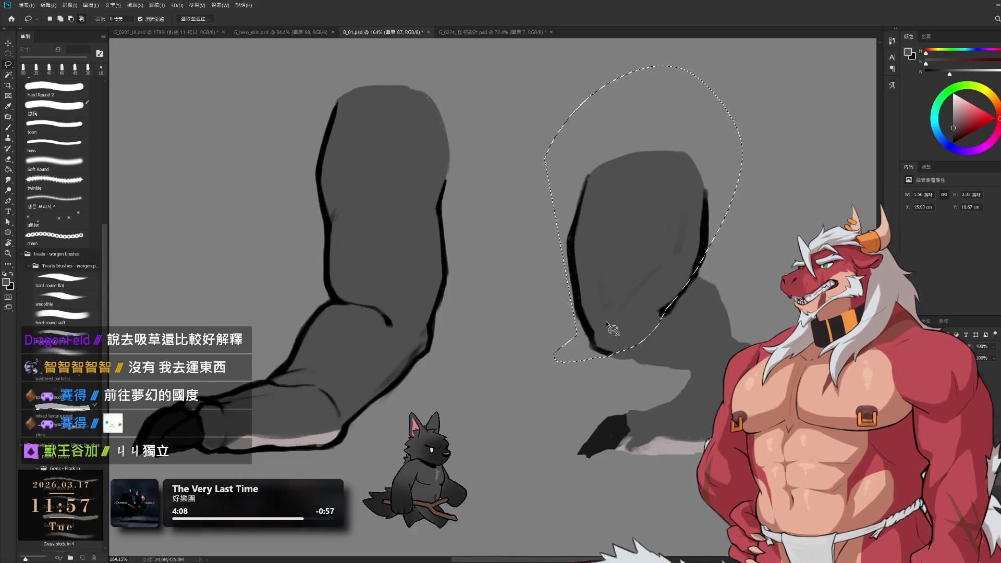
key(ctrl+j)
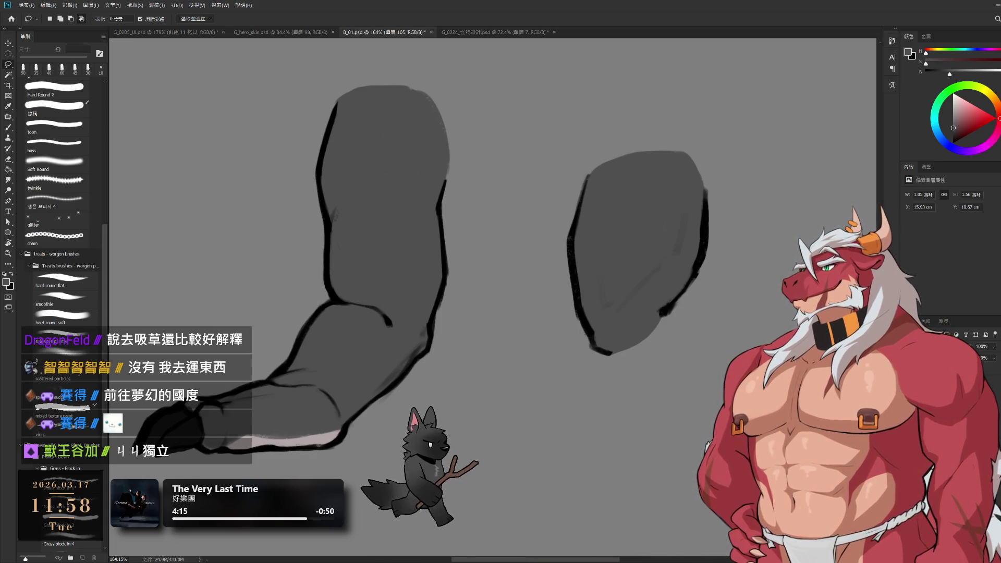
key(ctrl+g)
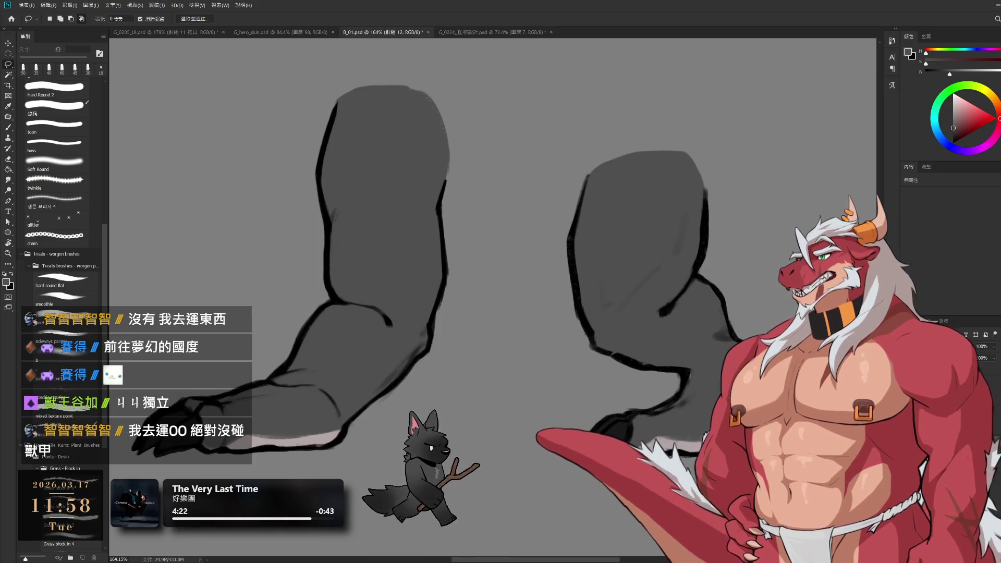
key(ctrl+x)
key(ctrl+v)
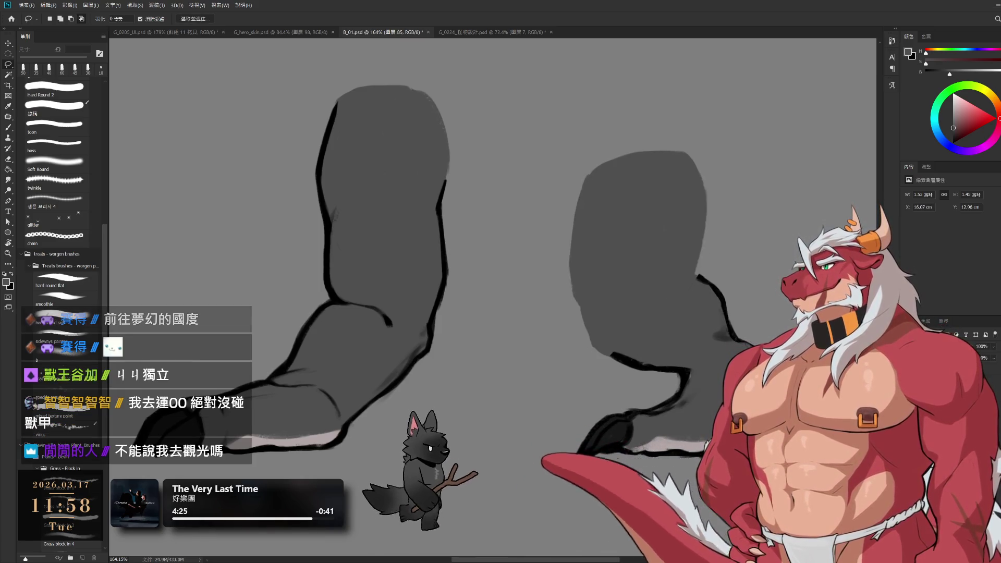
key(e)
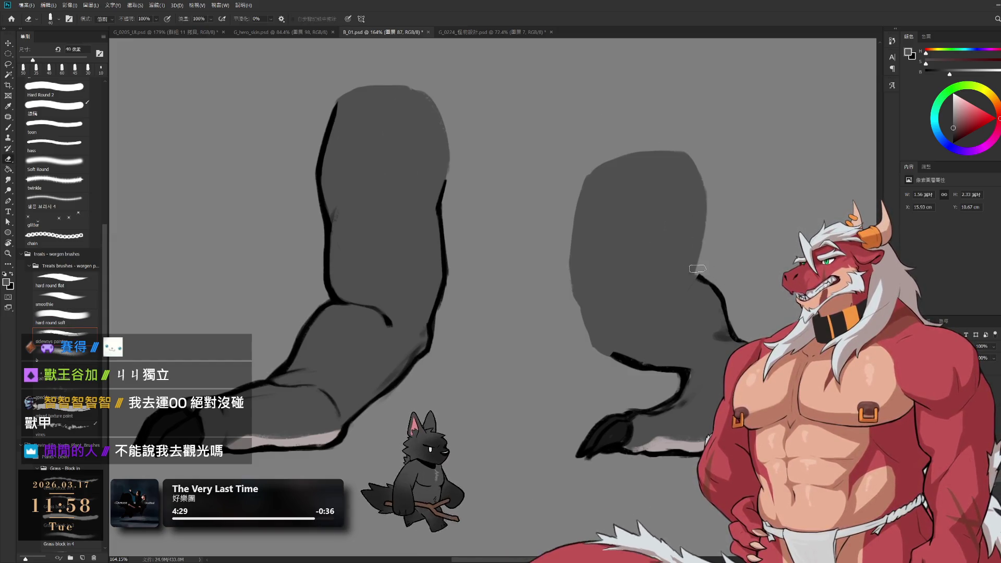
- Zoom in on the right leg, erase across the upper thigh and delete the upper grey thigh shape
key(z)
mouse_move(579, 313)
mouse_down()
mouse_move(624, 326)
mouse_move(522, 303)
mouse_up()
key(e)
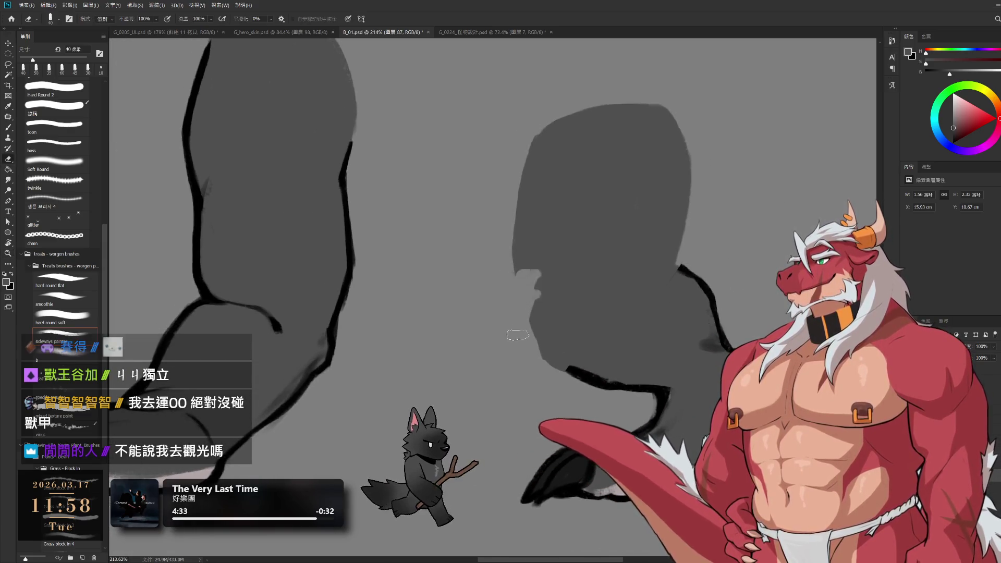
mouse_move(623, 232)
mouse_down()
mouse_move(518, 275)
mouse_move(678, 237)
mouse_move(665, 246)
mouse_up()
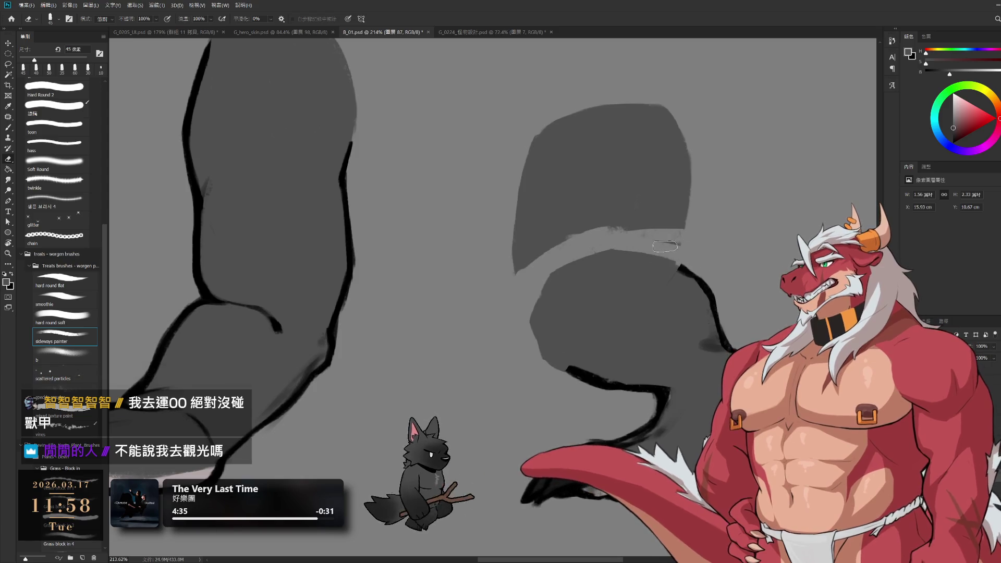
mouse_move(513, 302)
mouse_down()
mouse_move(600, 244)
mouse_move(424, 175)
mouse_move(417, 303)
mouse_up()
key(Delete)
key(ctrl+d)
key(r)
key(e)
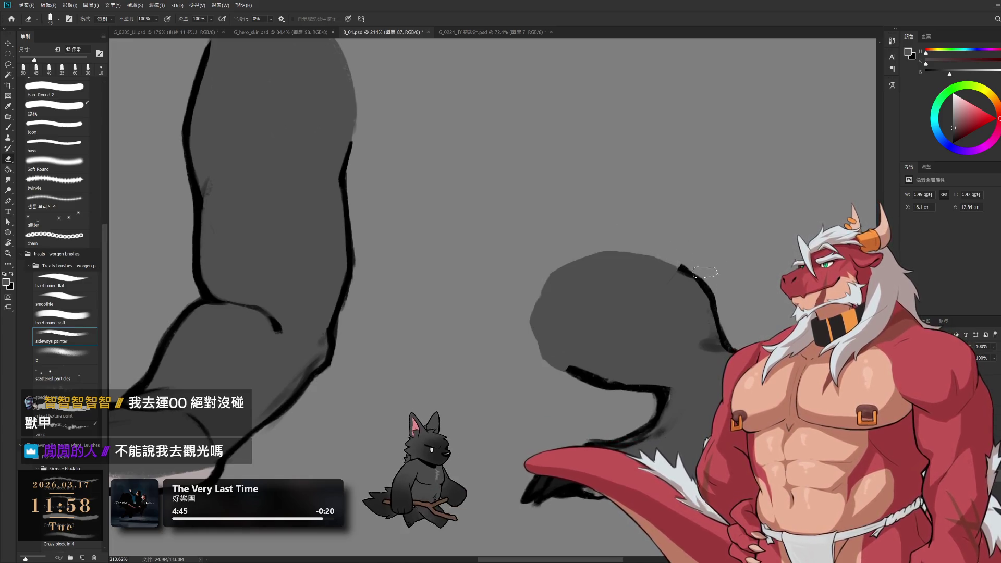
key(ctrl+z)
key(ctrl+z)
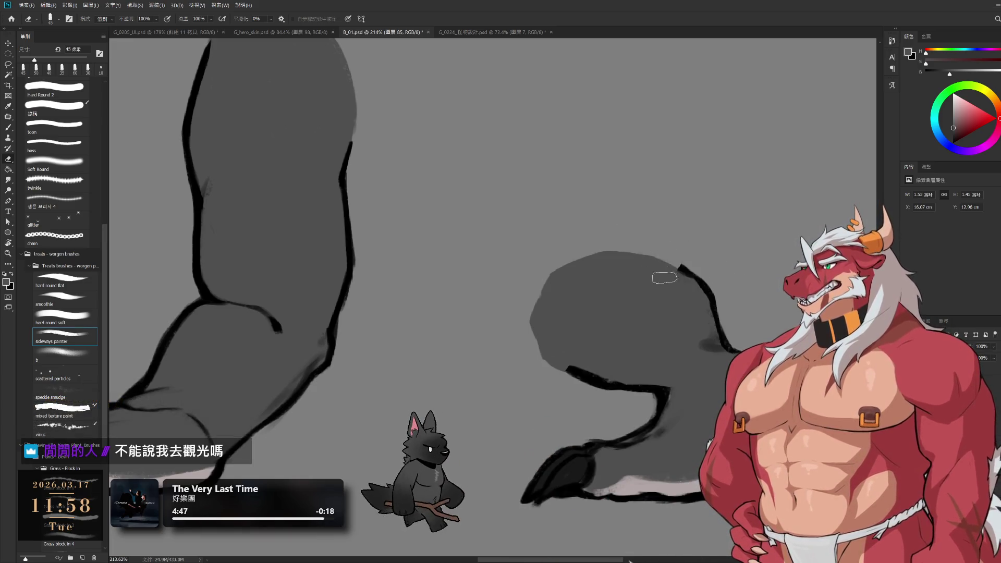
- Extend the black outline leftward along the thigh with a smaller black brush
key(b)
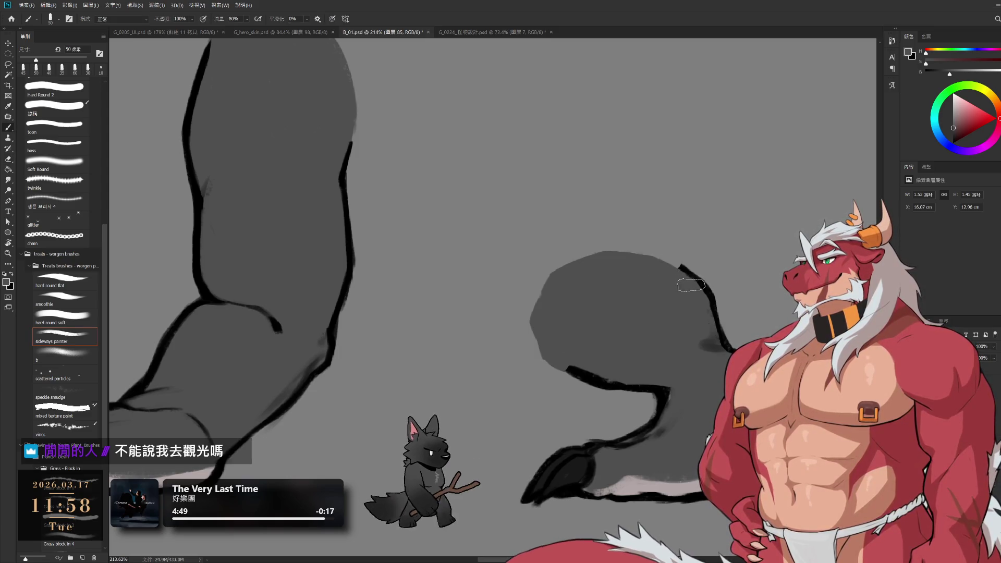
drag(688, 373, 737, 319)
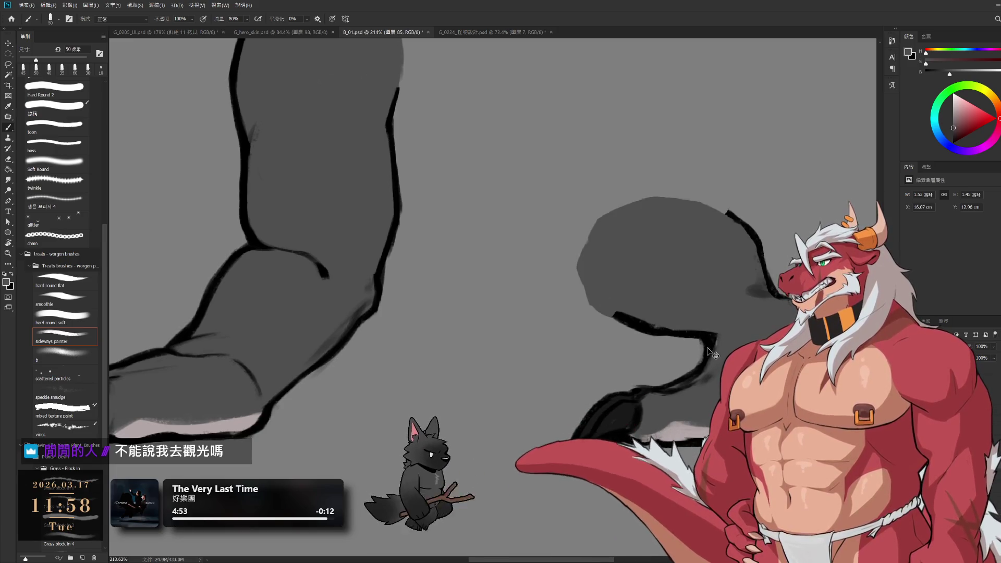
key(x)
key(bracketleft)
key(bracketleft)
key(bracketleft)
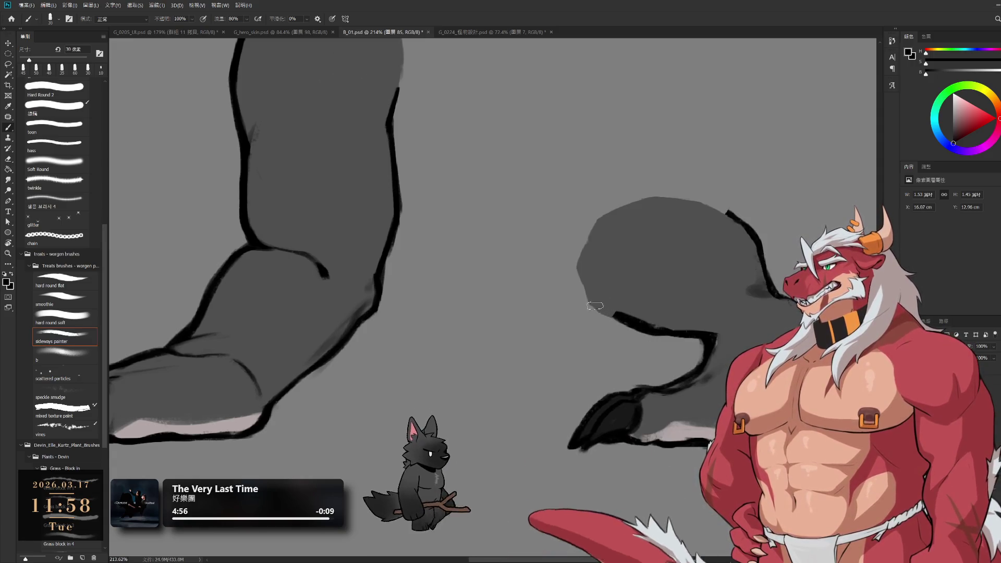
drag(588, 301, 618, 314)
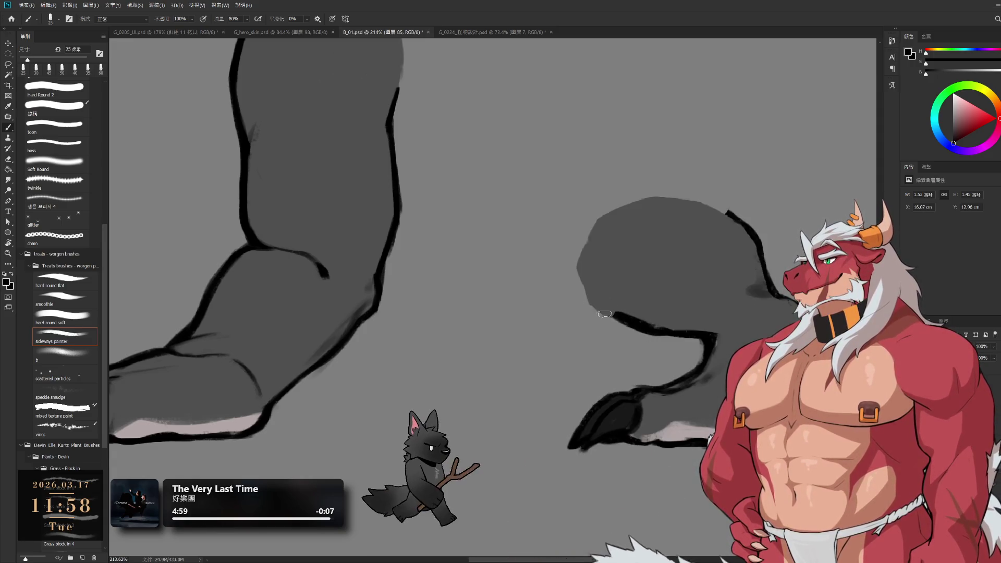
key(bracketleft)
key(e)
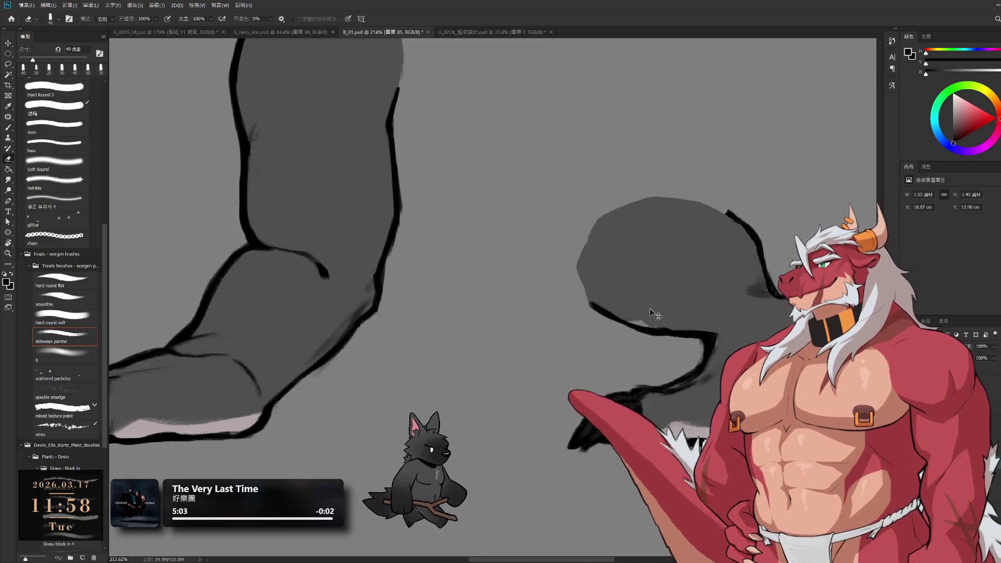
- On the other leg layer, pick a lighter grey, shrink the eraser and centre the lower foot
key(alt+bracketright)
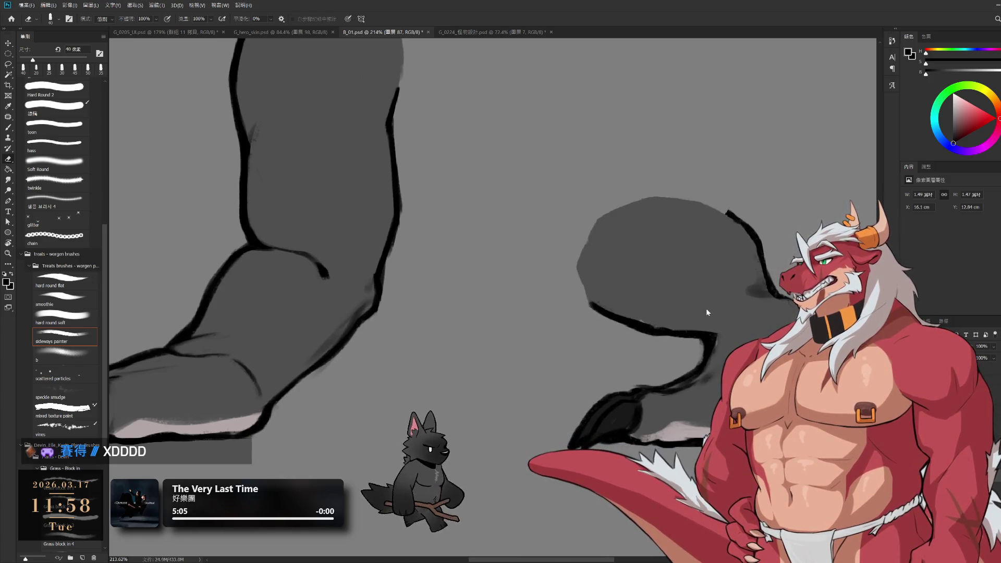
key(b)
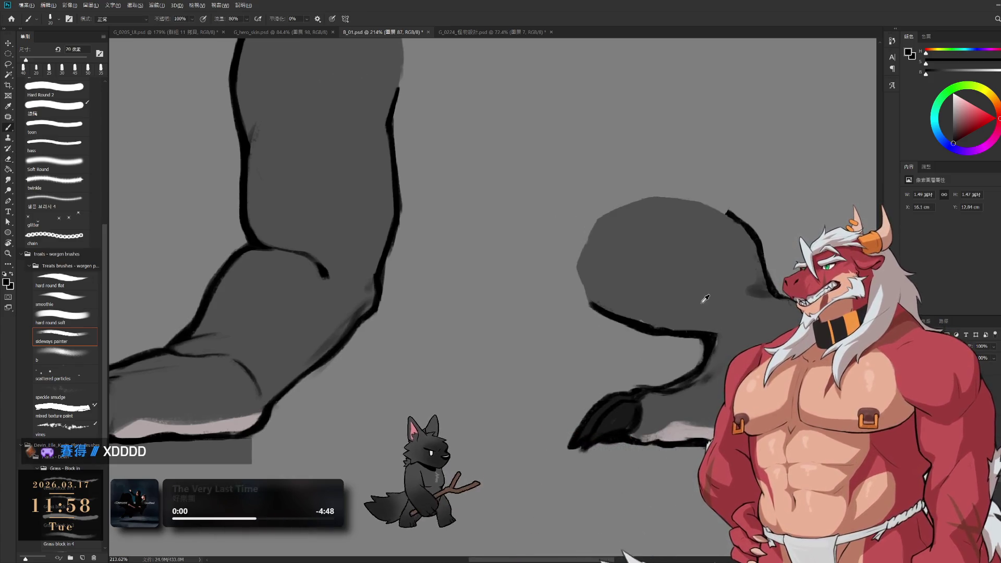
alt+click(684, 191)
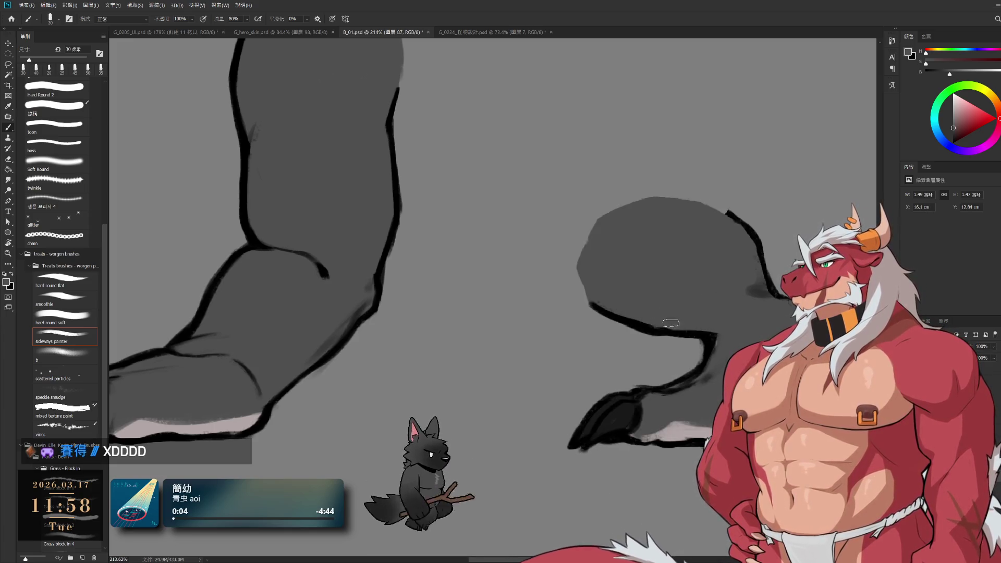
key(e)
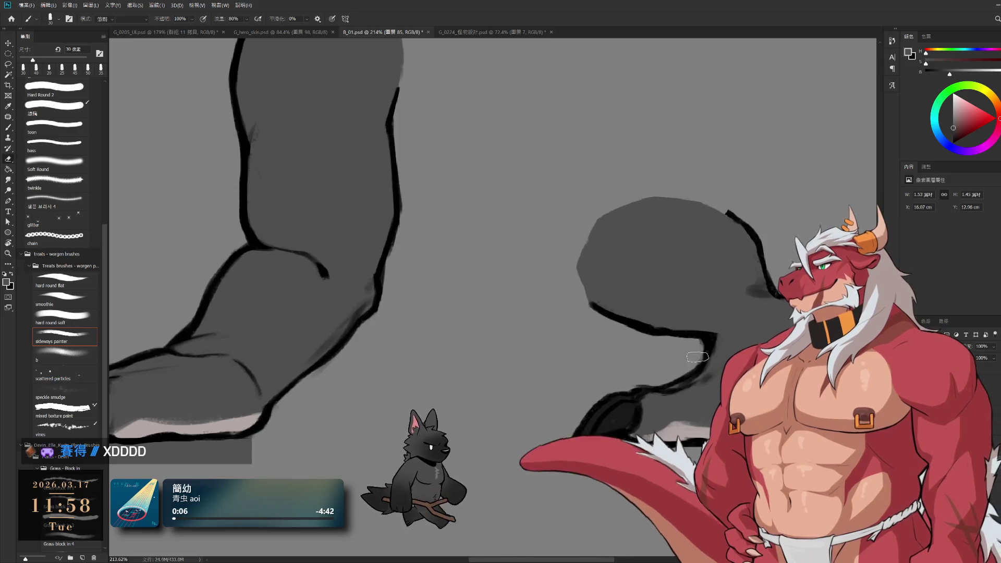
key(bracketleft)
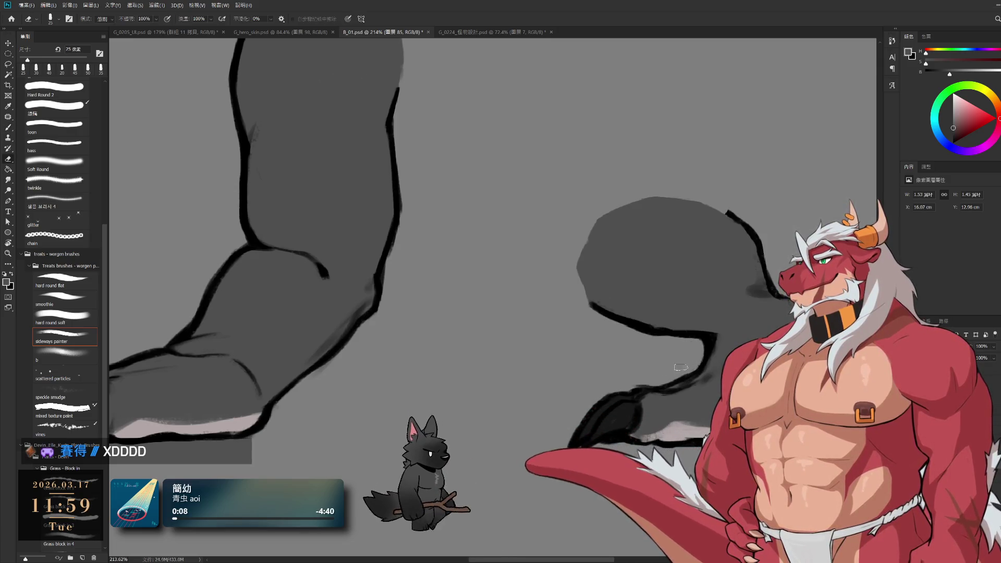
drag(792, 317, 694, 339)
key(b)
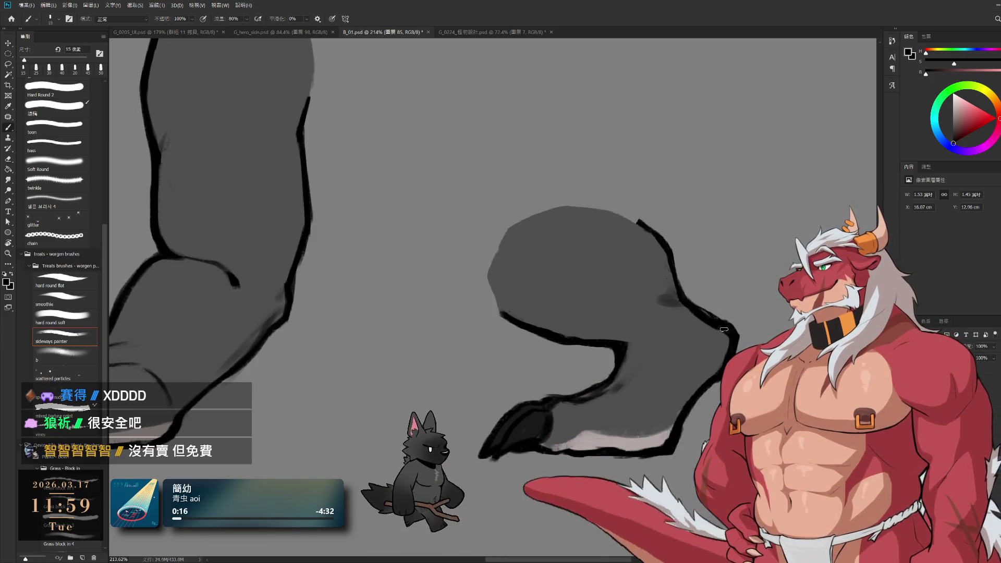
- Trim the edges of the foot's outline strokes and select the grey foot shape layer
key(e)
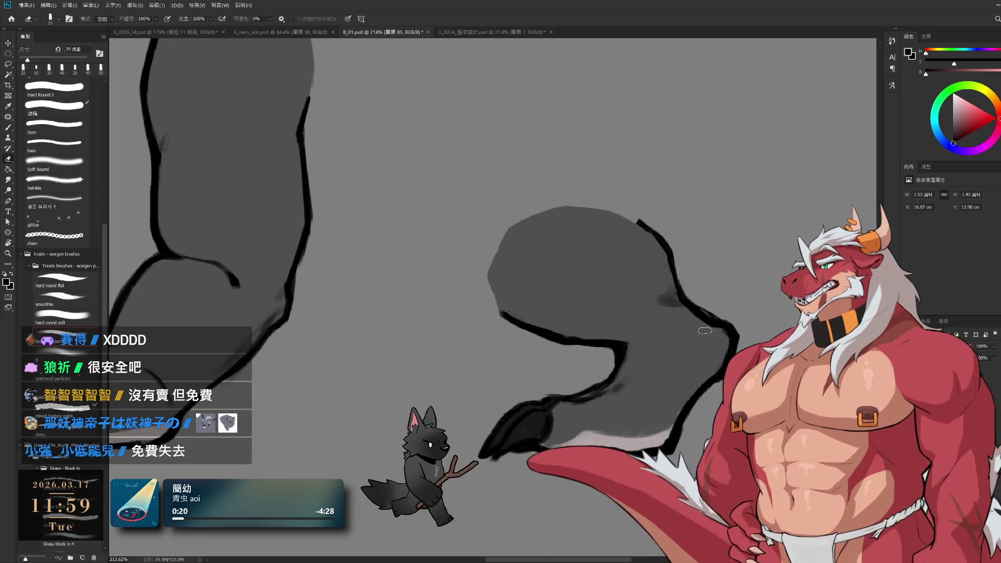
drag(716, 358, 730, 339)
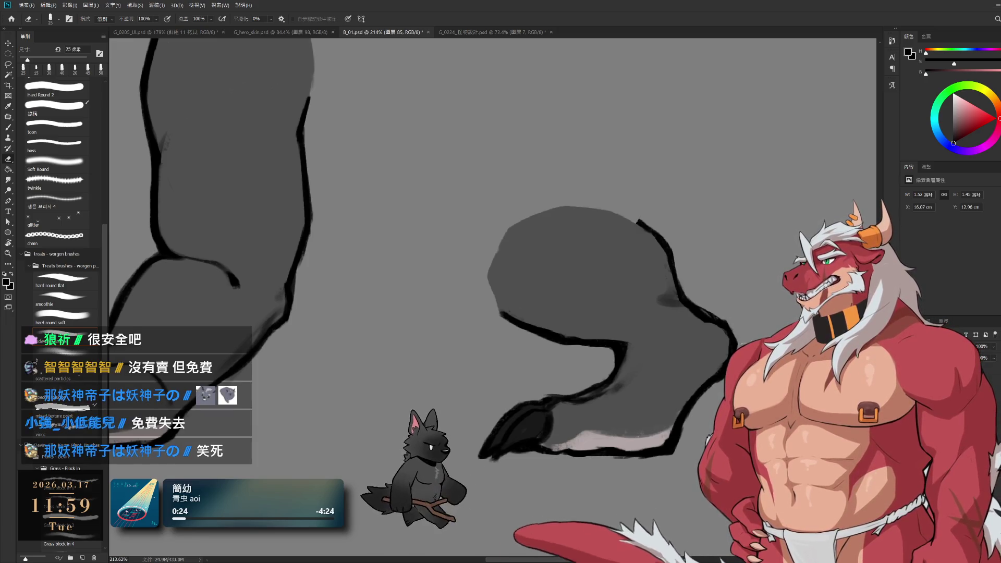
drag(751, 333, 736, 349)
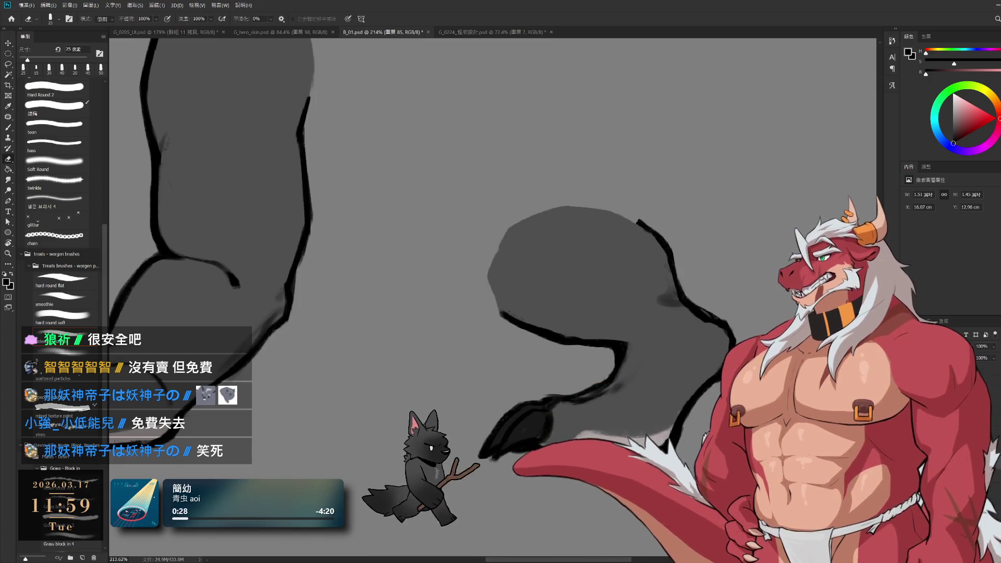
ctrl+click(729, 361)
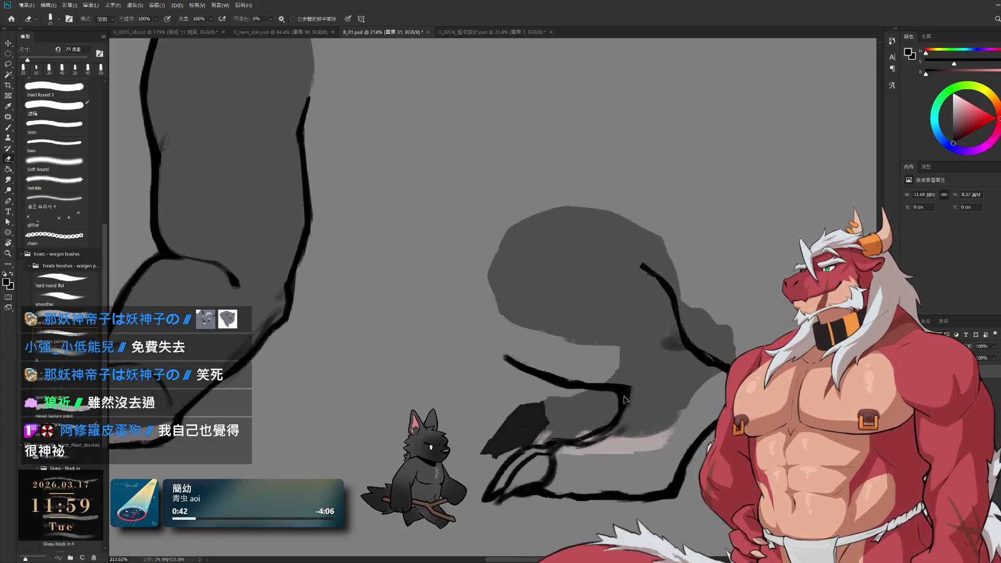
ctrl+click(701, 272)
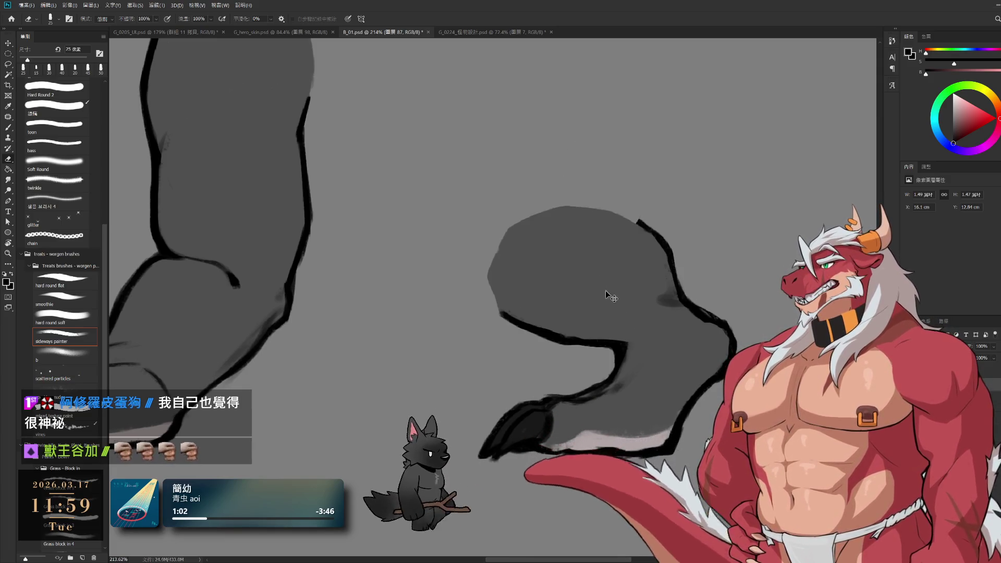
- Lasso the right leg area, copy it to a layer, shift the lower foot piece and merge it down
key(l)
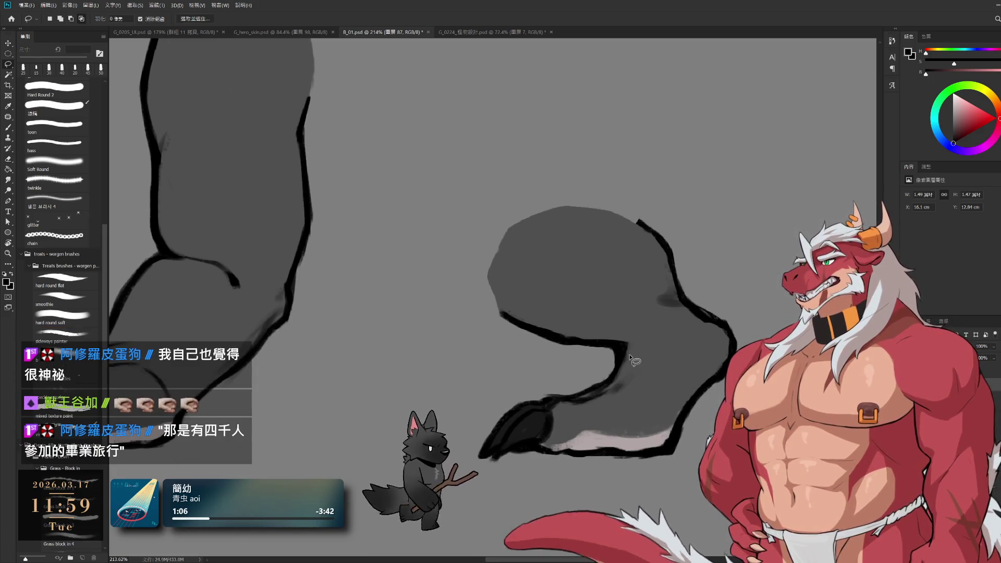
mouse_move(598, 348)
mouse_down()
mouse_move(741, 292)
mouse_move(652, 105)
mouse_move(357, 303)
mouse_move(599, 370)
mouse_up()
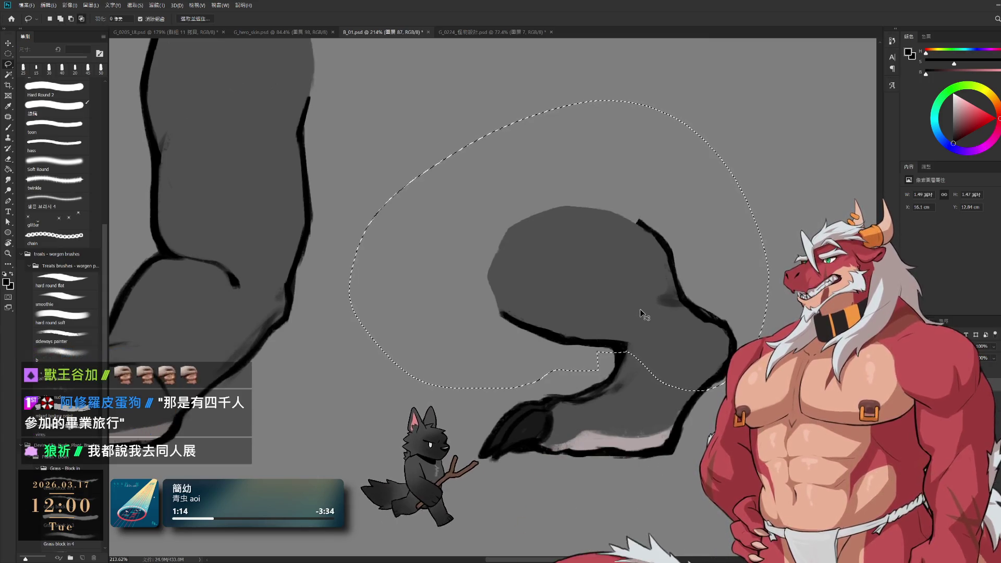
key(ctrl+j)
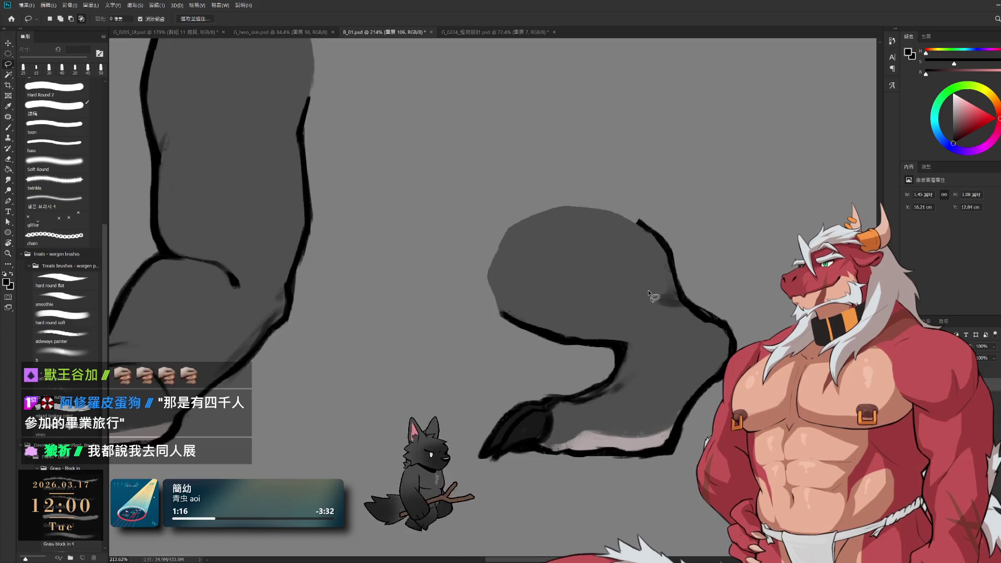
drag(678, 428, 705, 398)
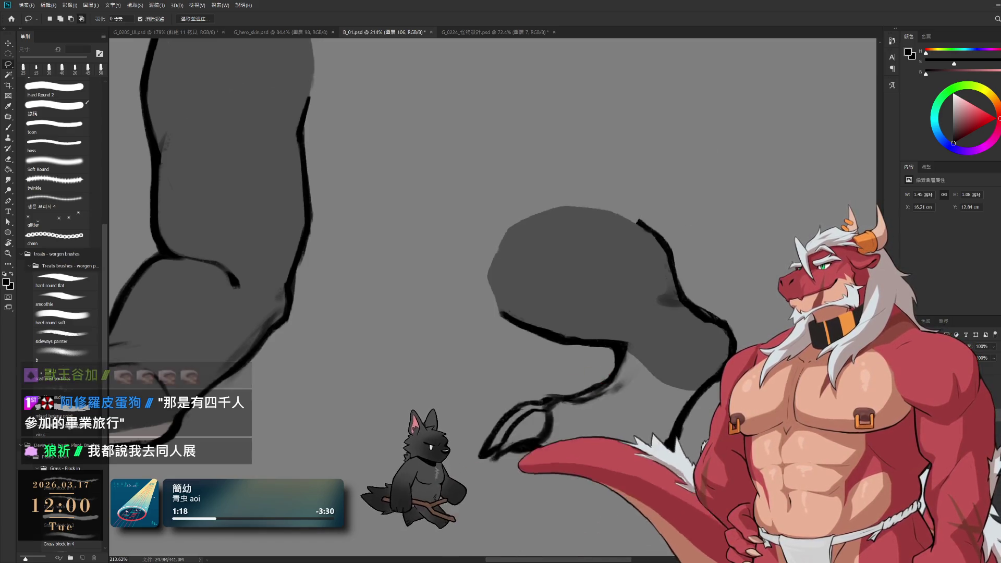
key(ctrl+e)
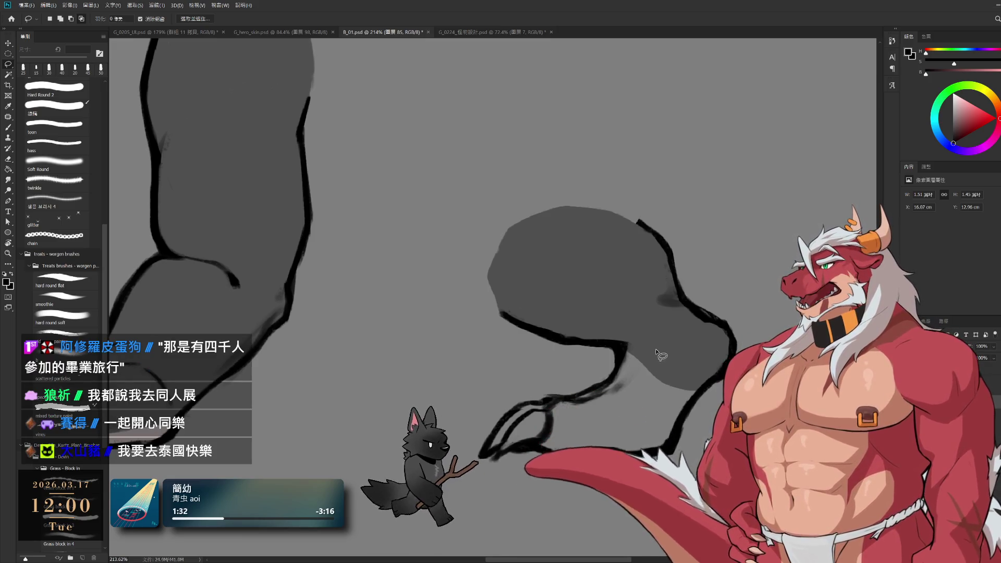
- Copy the claw lines to a hidden layer and delete the grey clawed foot piece
mouse_move(601, 353)
mouse_down()
mouse_move(665, 343)
mouse_move(521, 543)
mouse_move(397, 444)
mouse_up()
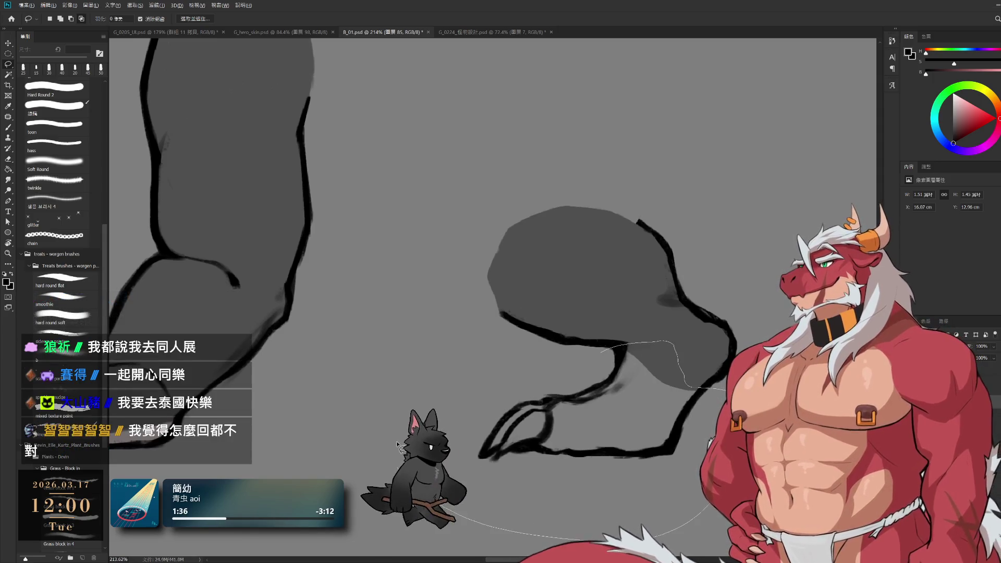
key(ctrl+j)
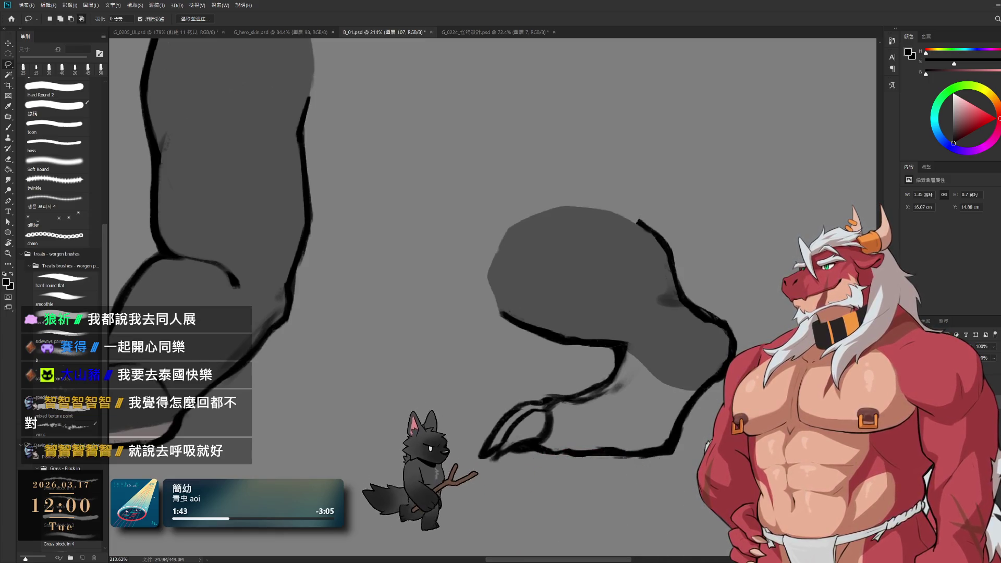
key(ctrl+comma)
key(alt+bracketleft)
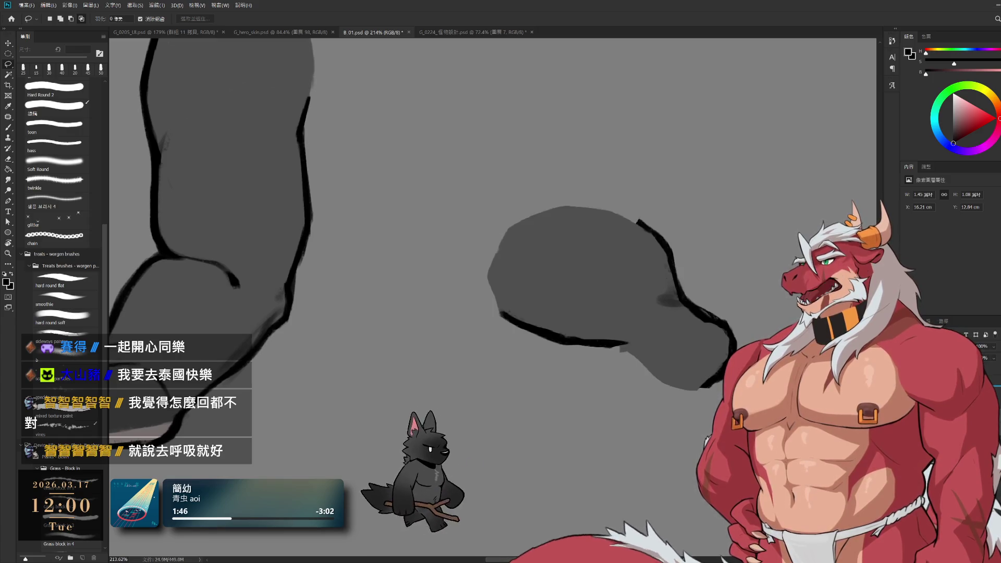
key(Delete)
key(ctrl+z)
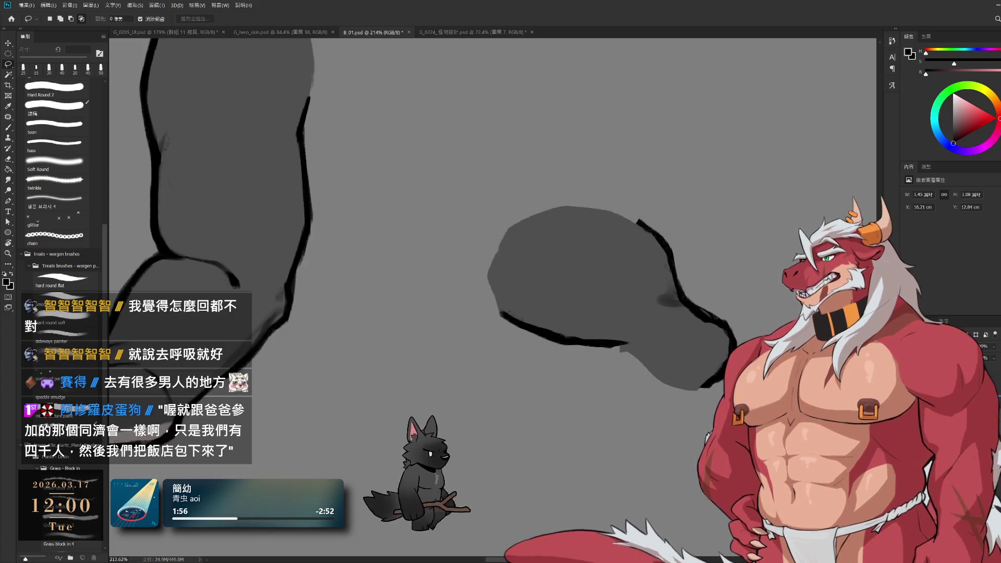
key(ctrl+z)
key(ctrl+z)
key(ctrl+shift+z)
key(ctrl+shift+z)
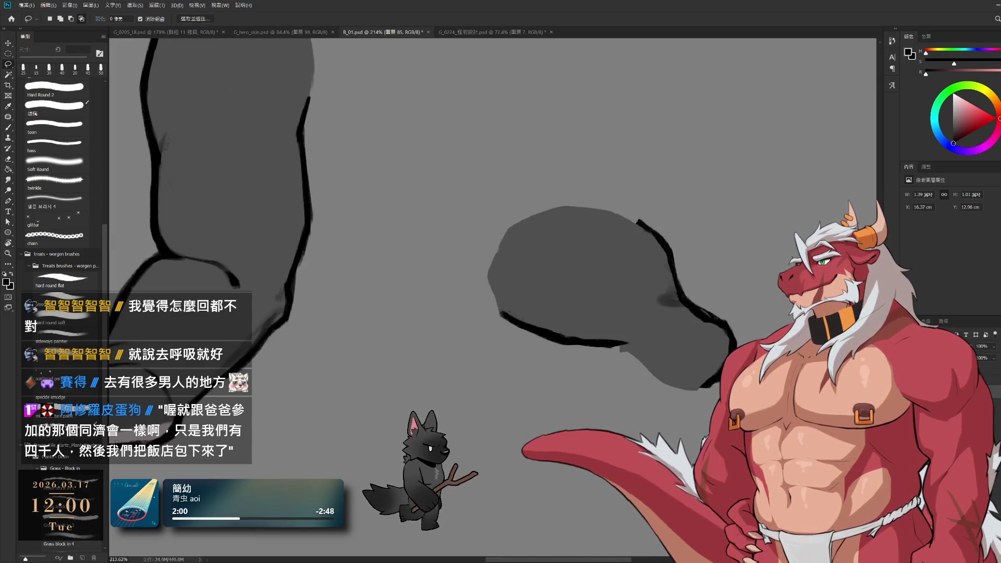
key(e)
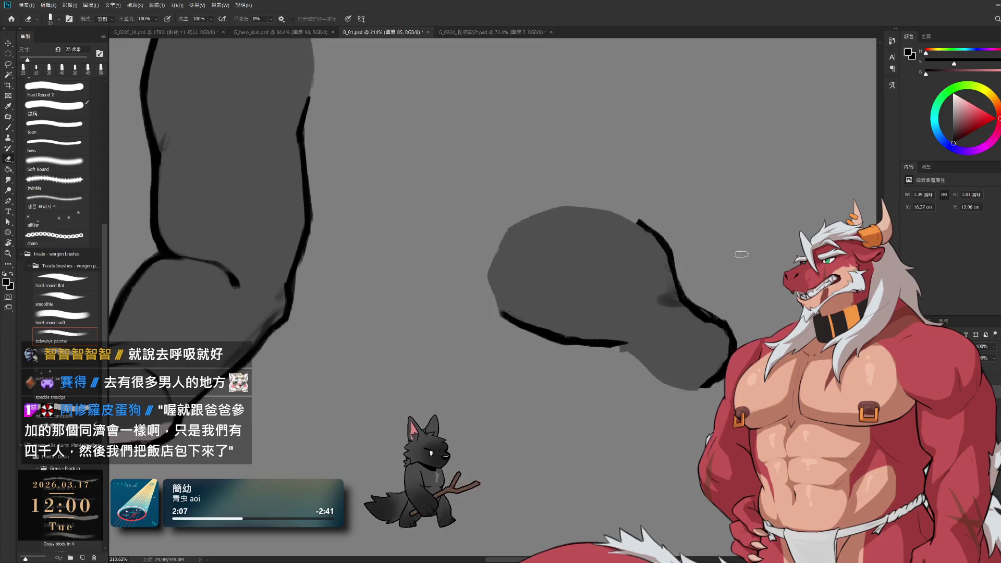
- Sample the dark outline colour and stroke a contour down the shape's upper-right edge
drag(721, 226, 662, 326)
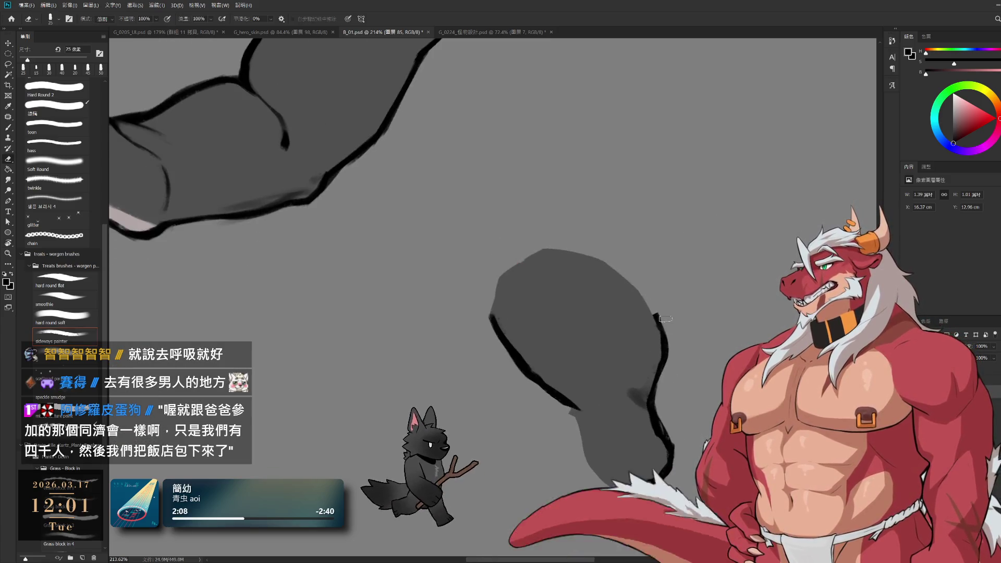
key(b)
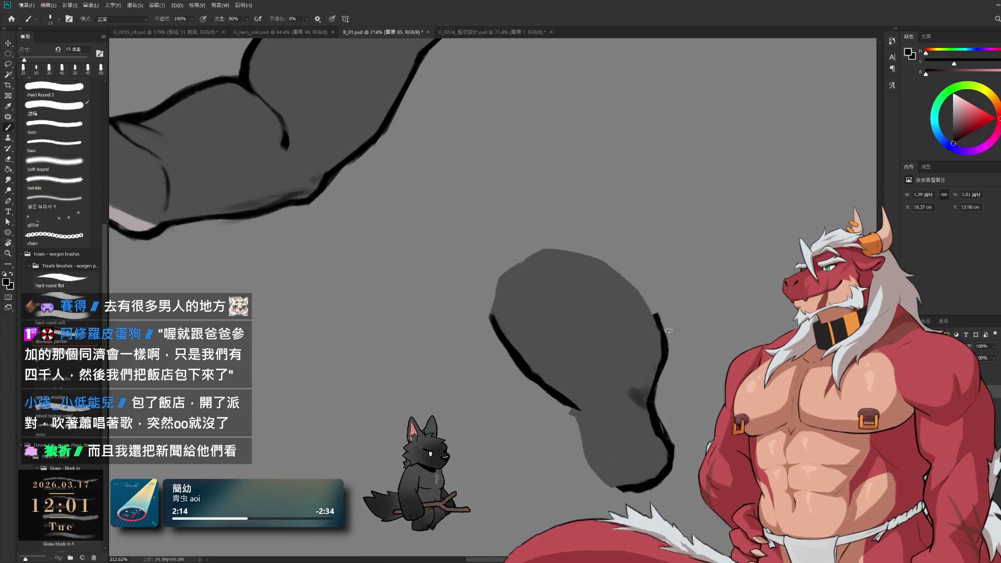
alt+click(651, 313)
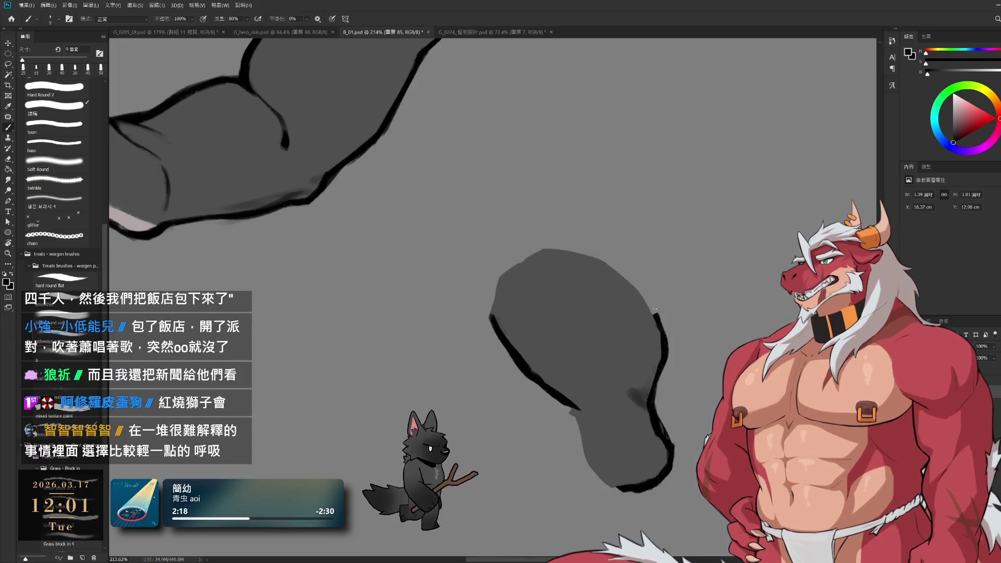
drag(632, 282, 655, 313)
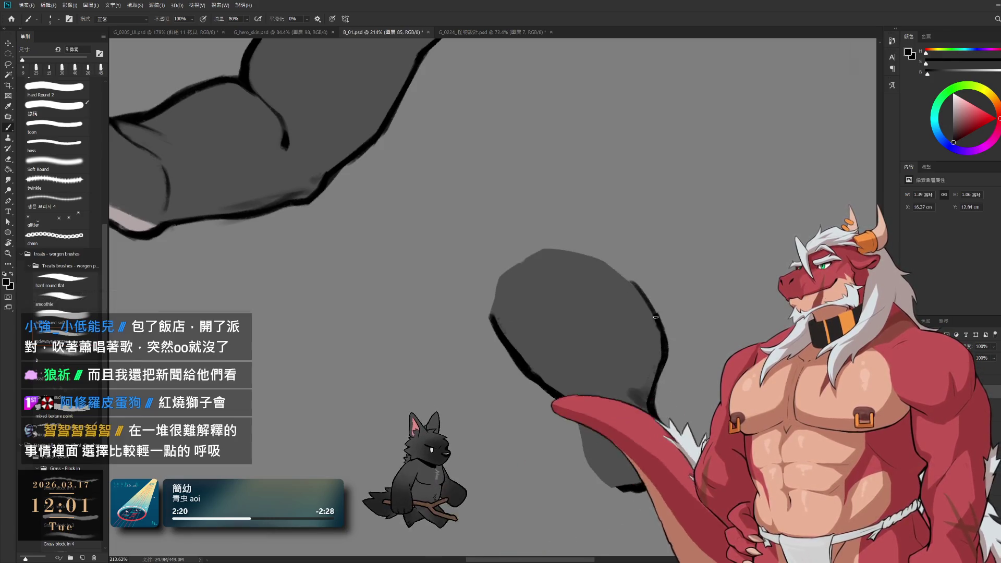
key(bracketright)
key(ctrl+z)
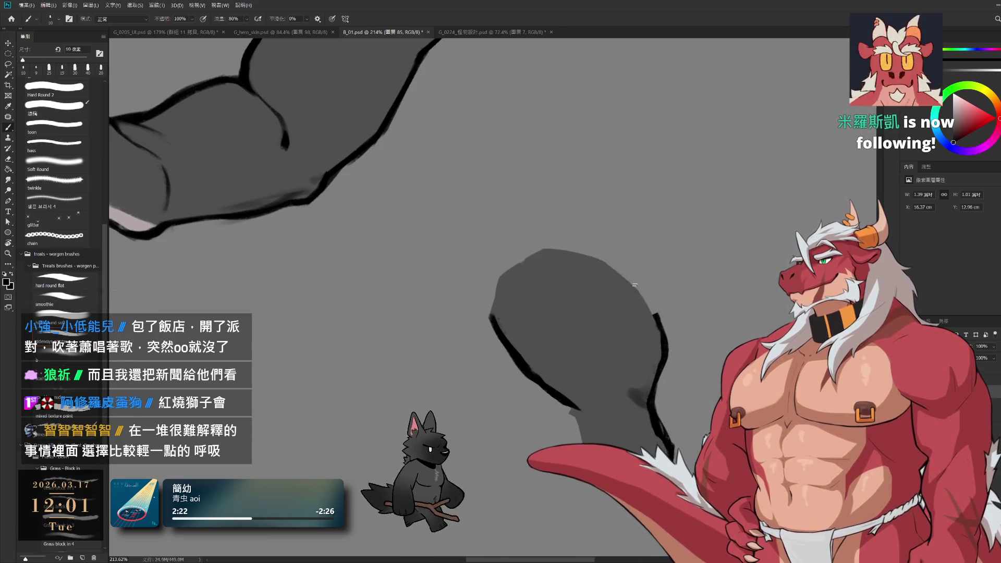
drag(634, 285, 655, 344)
- Add a dark outline along the shape's left edge, adjusting brush size as needed
key(r)
mouse_move(684, 291)
mouse_down()
mouse_move(652, 208)
mouse_move(583, 113)
mouse_up()
mouse_move(648, 251)
mouse_down()
mouse_move(723, 219)
mouse_move(756, 157)
mouse_move(780, 229)
mouse_up()
key(b)
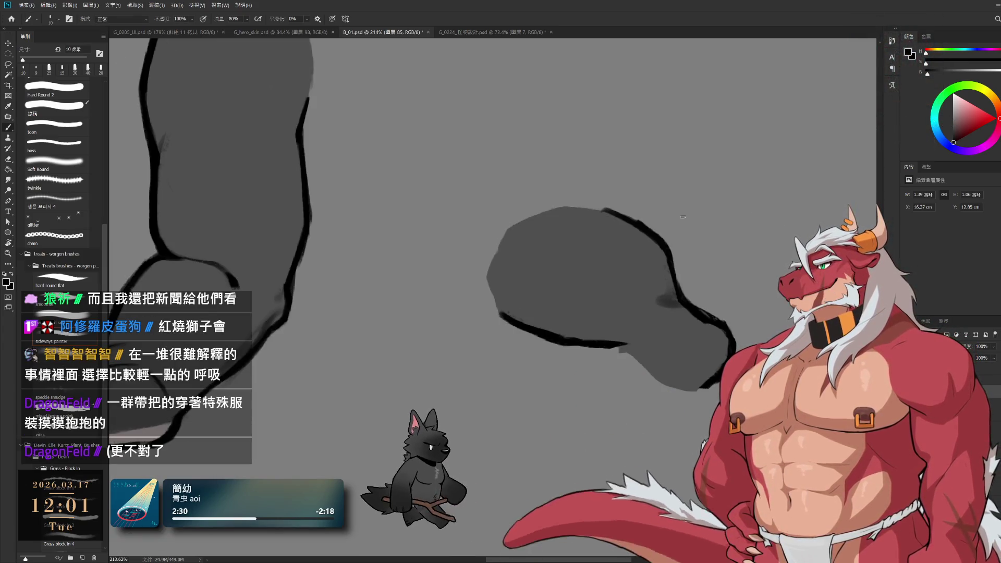
drag(485, 272, 505, 312)
key(ctrl+z)
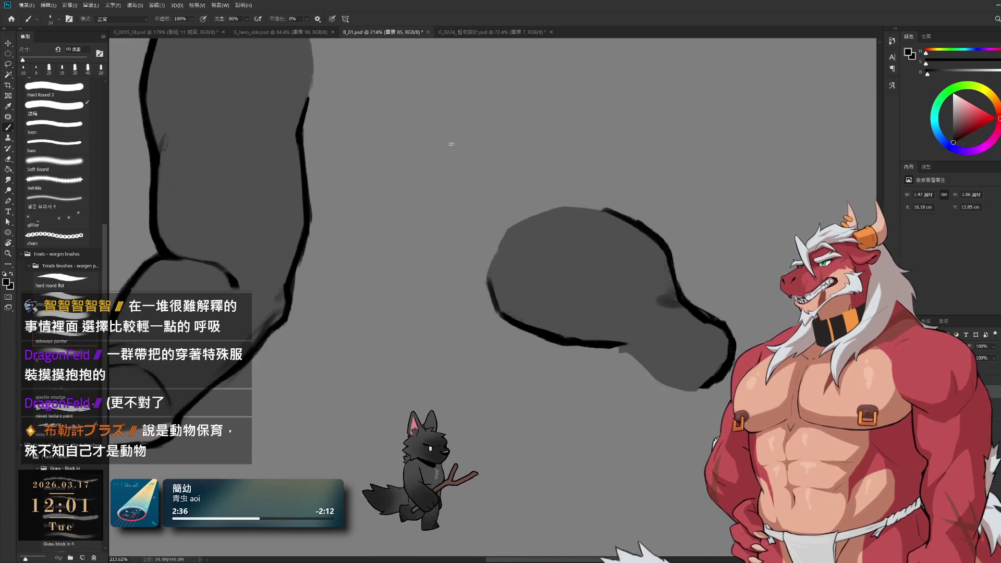
key(bracketright)
key(bracketleft)
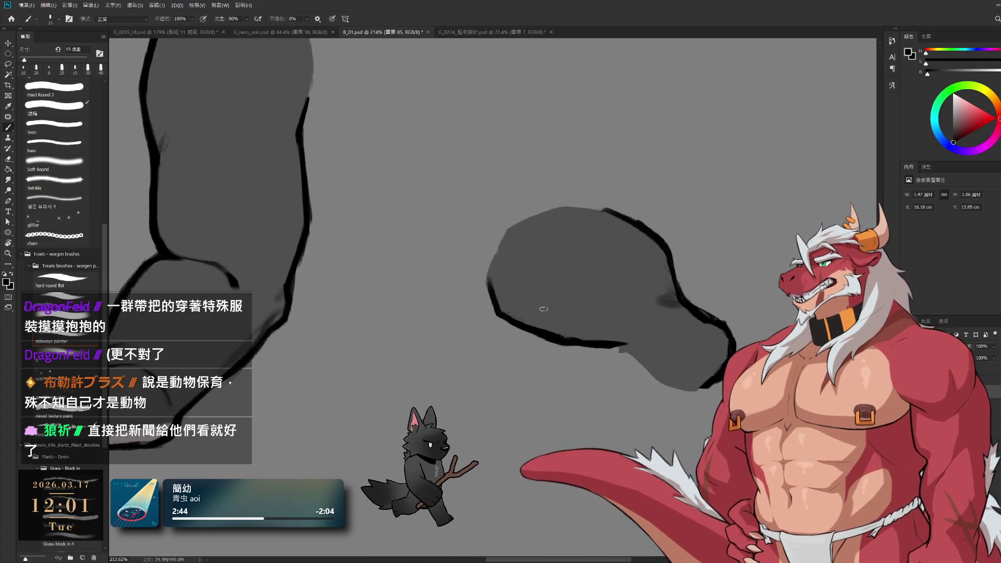
key(e)
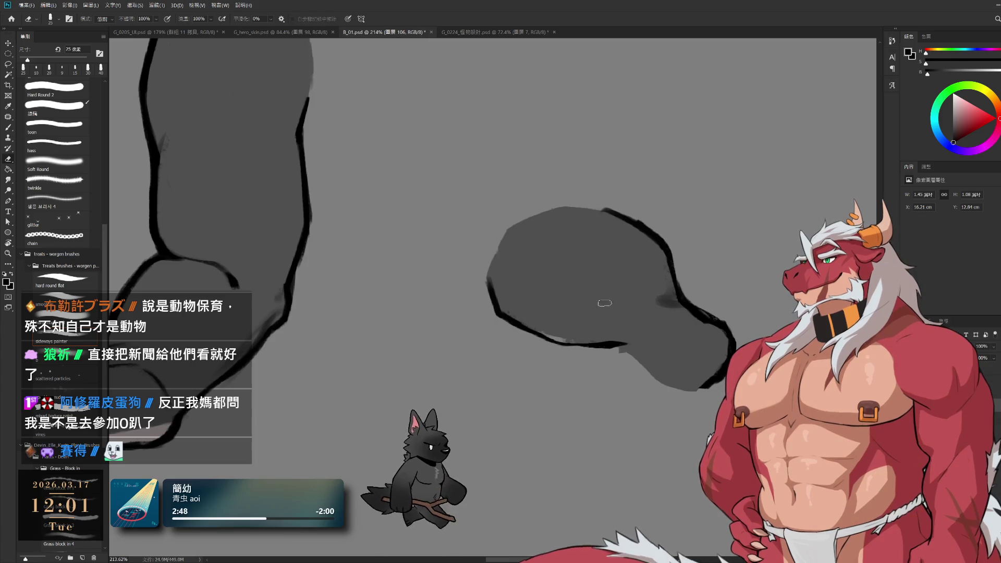
key(b)
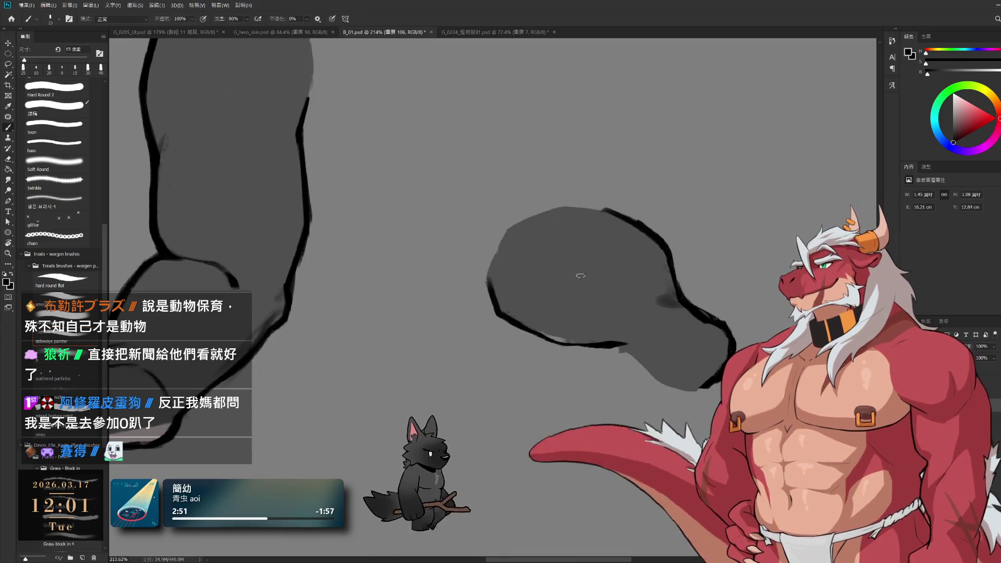
key(bracketright)
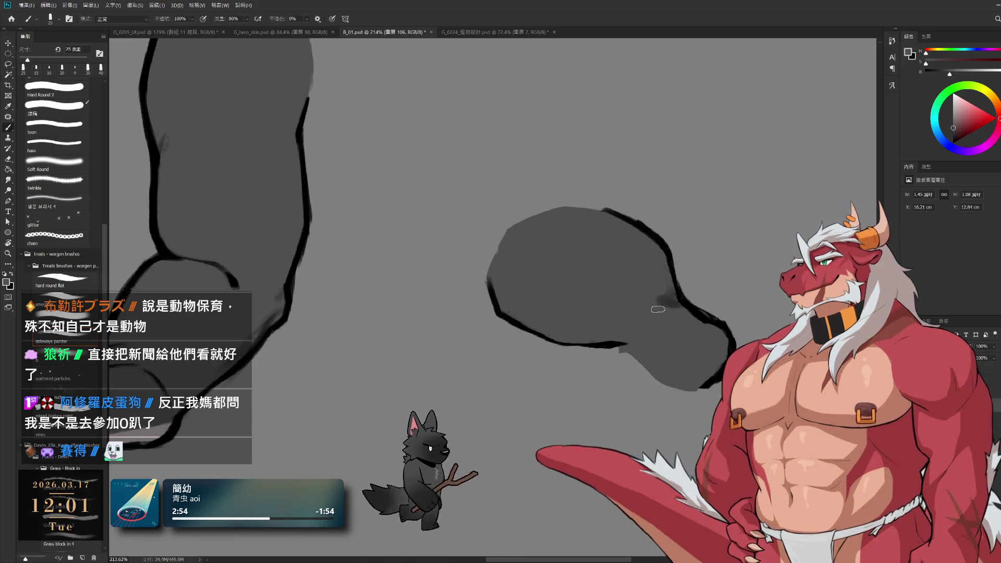
key(e)
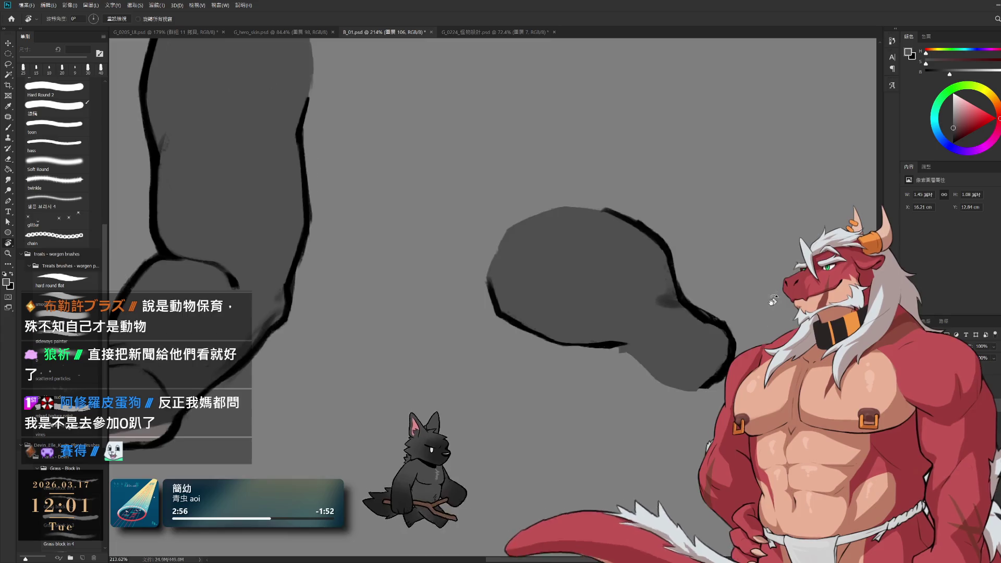
drag(680, 336, 577, 411)
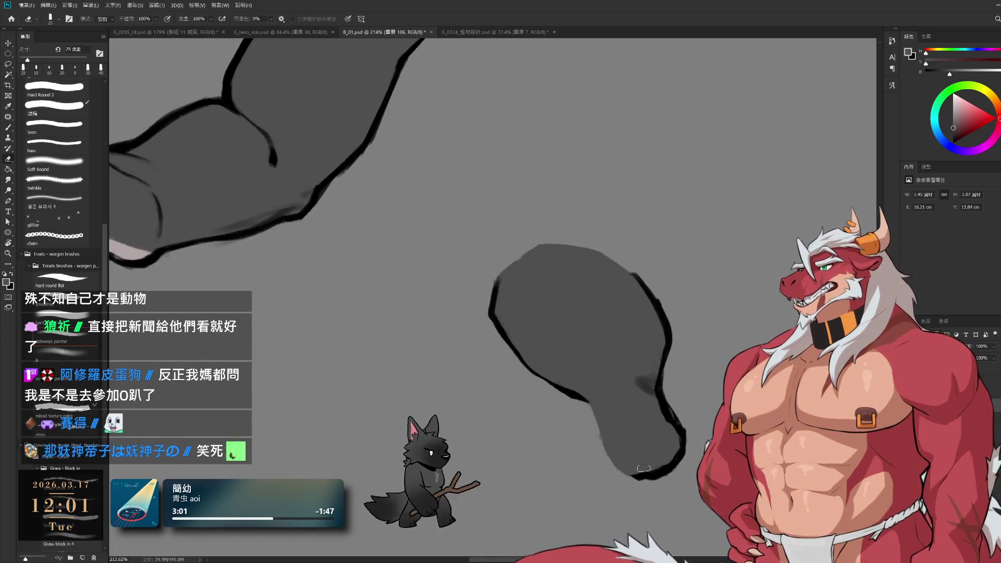
- Rotate the canvas to about 57° so the clawed foot shape stands upright, checking its layers
key(r)
mouse_move(644, 468)
mouse_down()
mouse_move(709, 344)
mouse_move(690, 215)
mouse_up()
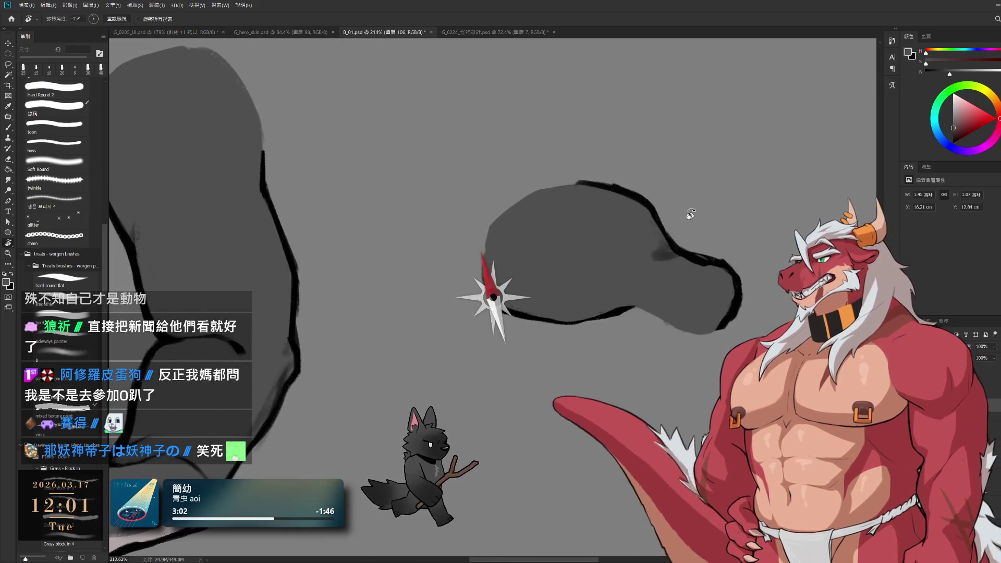
key(e)
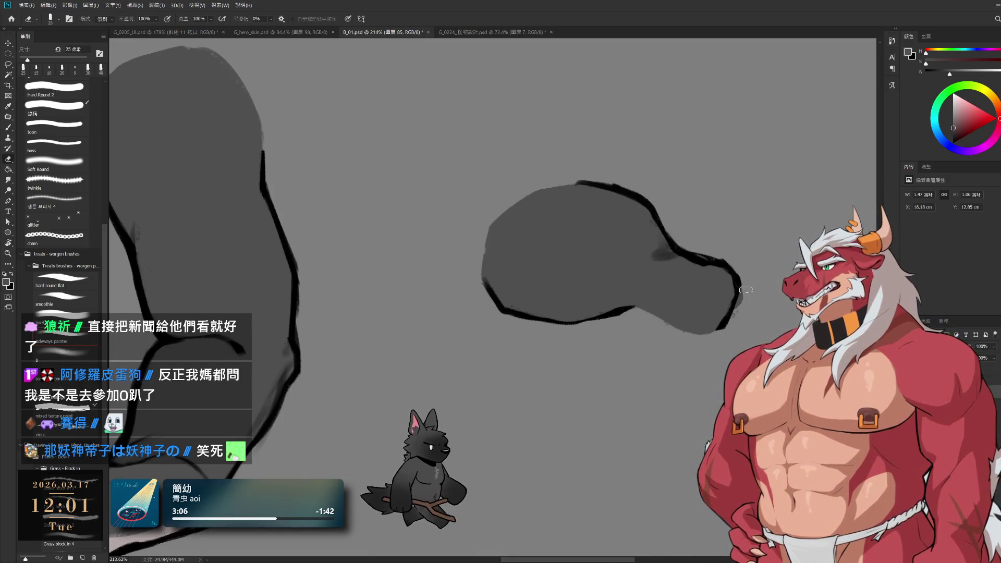
ctrl+click(709, 301)
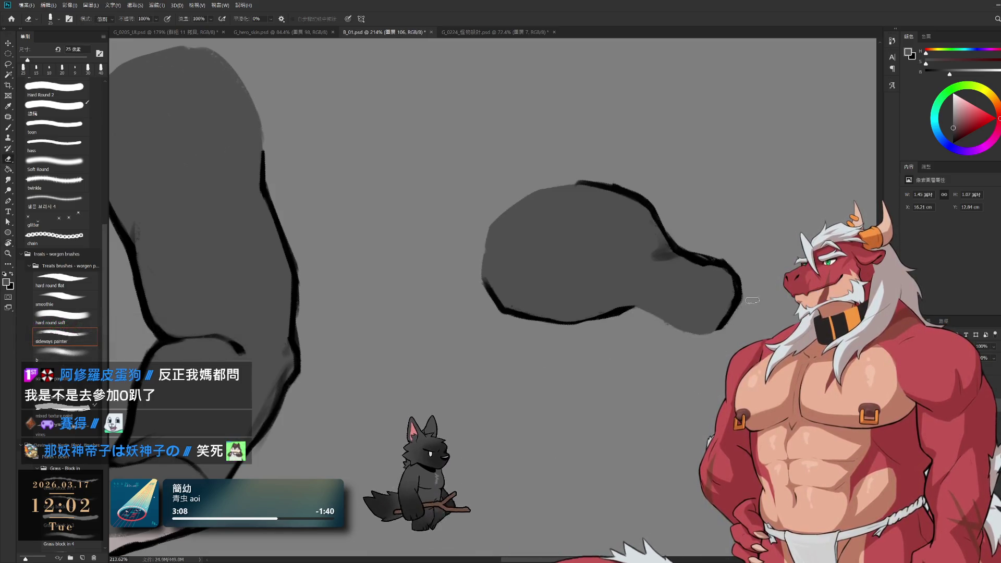
ctrl+click(740, 296)
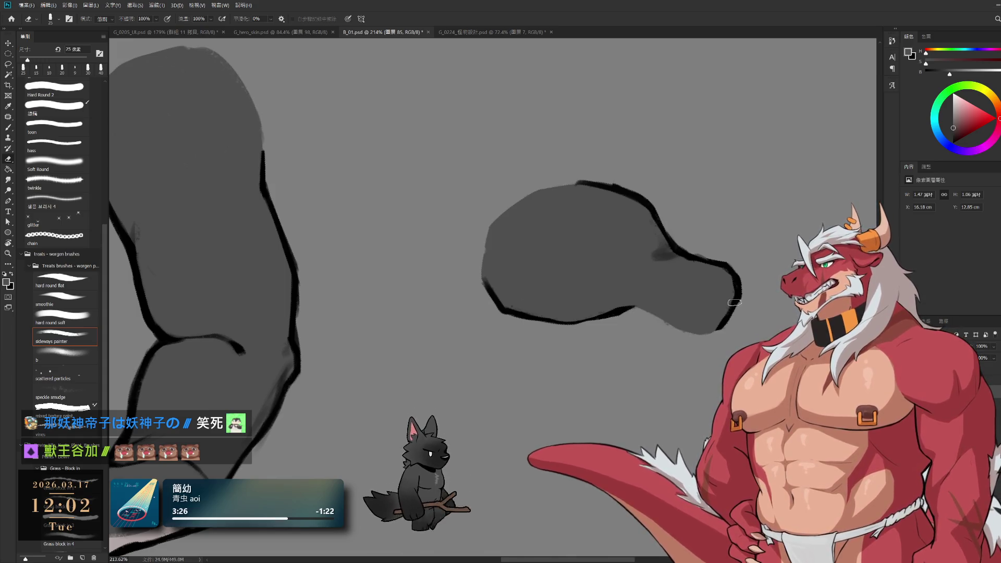
key(r)
drag(744, 266, 664, 260)
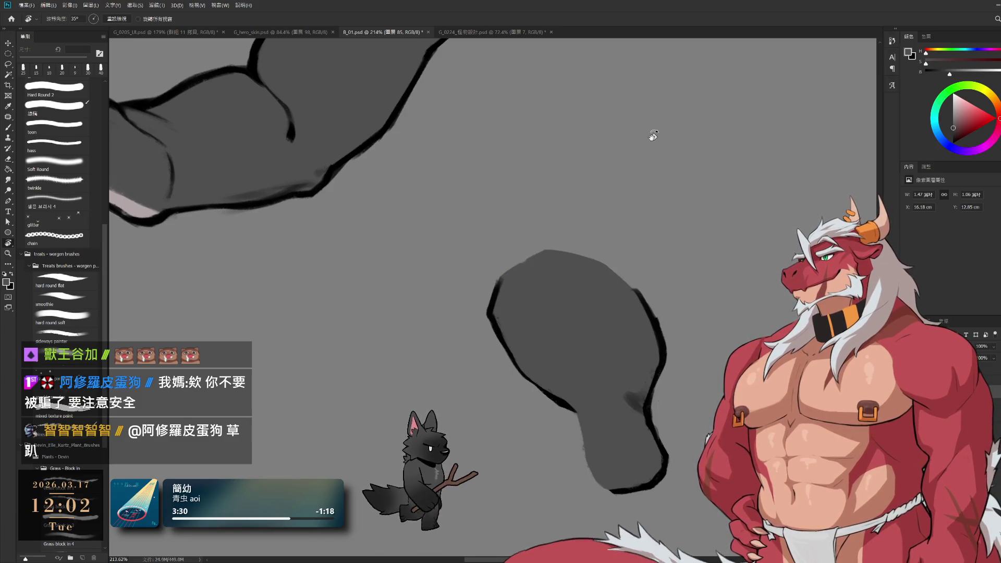
drag(716, 290, 677, 372)
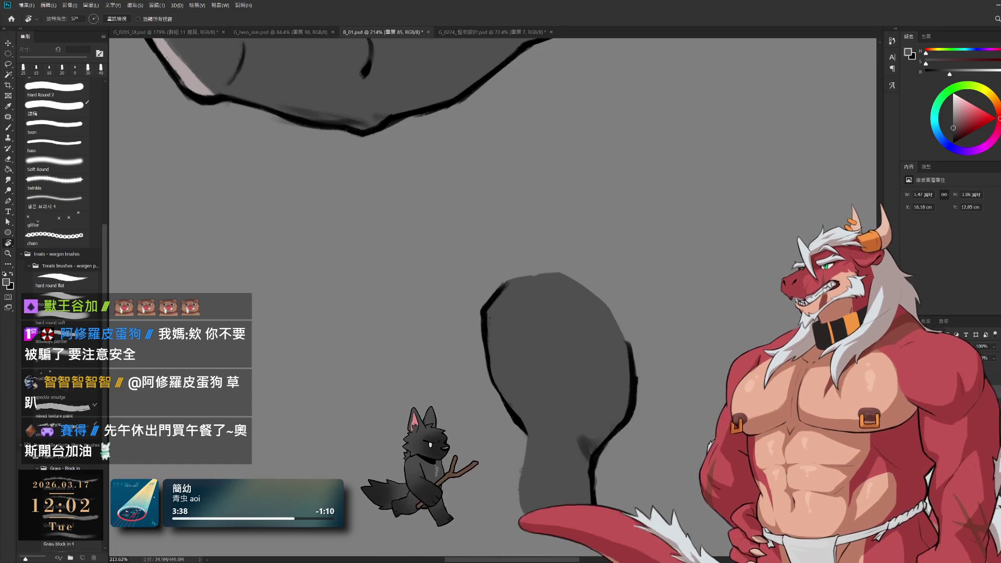
scroll(581, 203, down, 3)
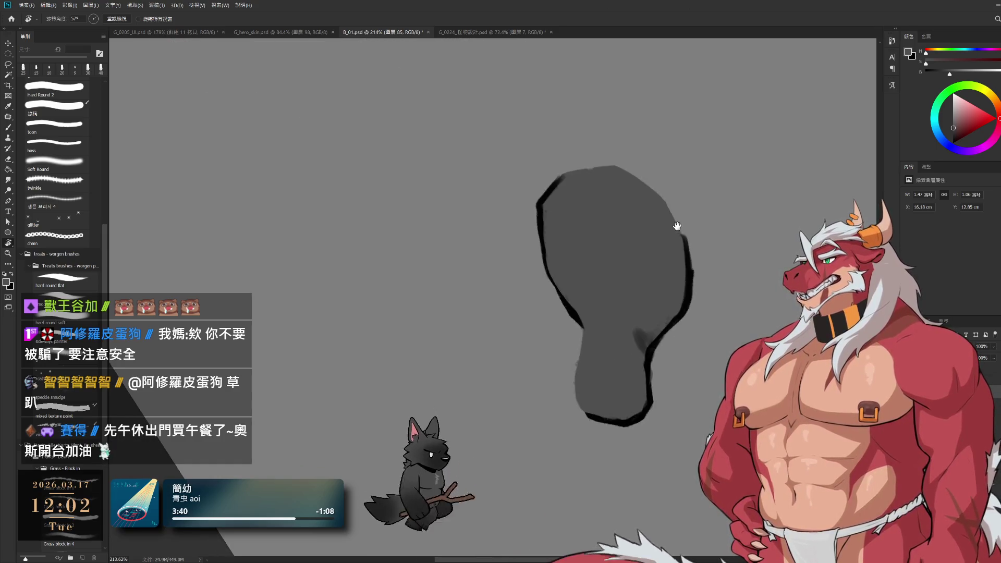
- Shrink the eraser to 25 px, tilt the view slightly and set a 10 px brush on the outline layer
key(e)
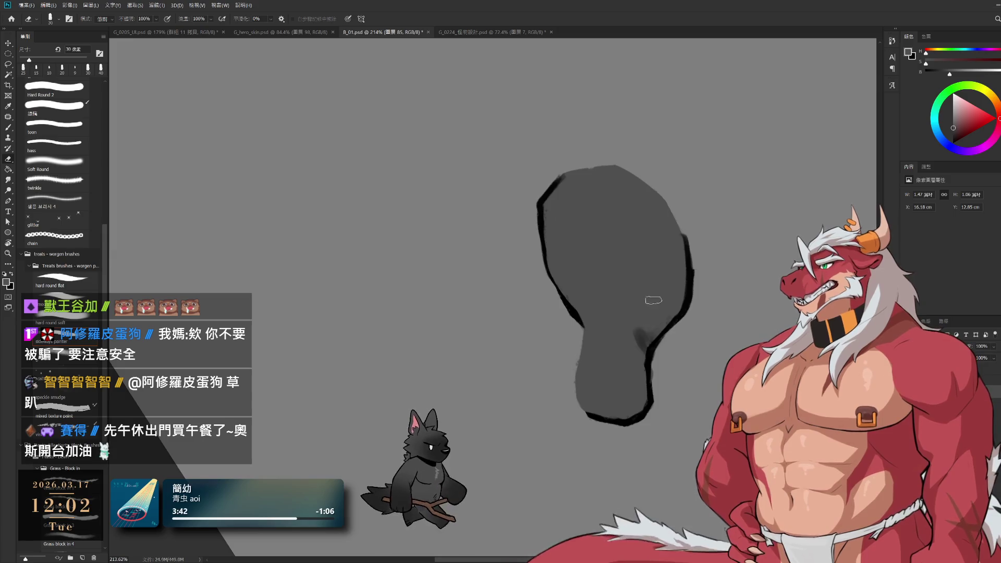
key(bracketleft)
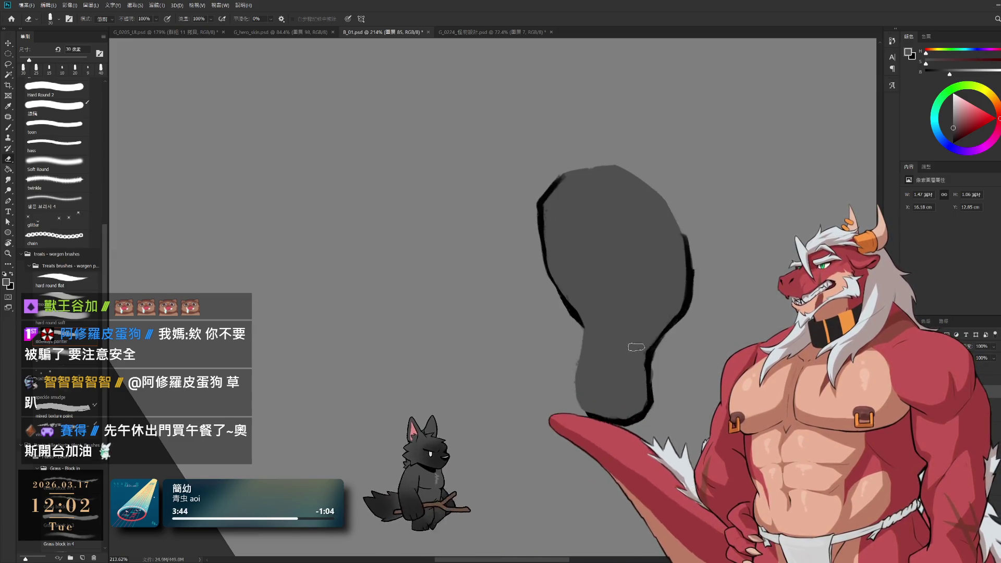
ctrl+click(658, 385)
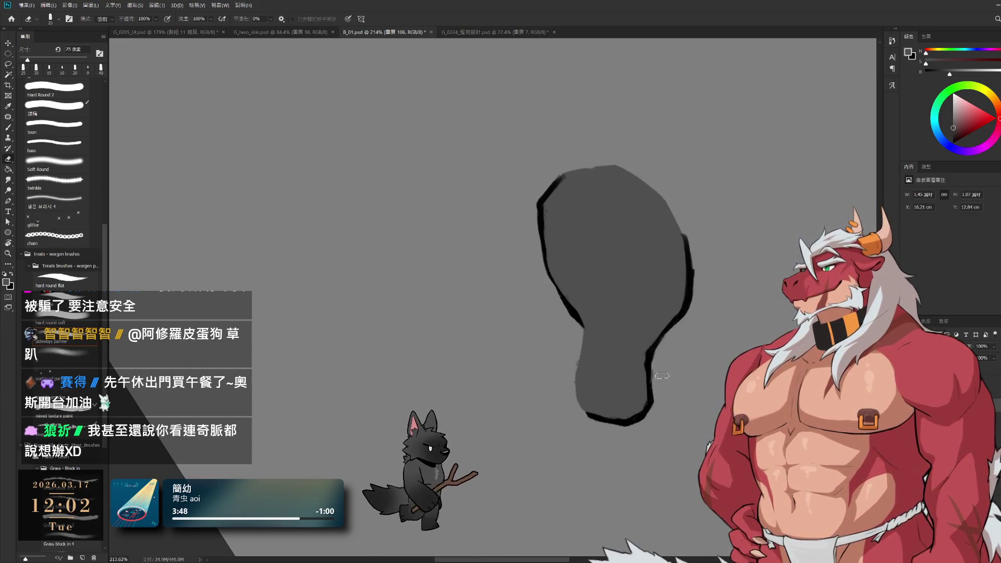
key(r)
mouse_move(662, 375)
mouse_down()
mouse_move(655, 389)
mouse_move(591, 362)
mouse_up()
key(b)
ctrl+click(579, 333)
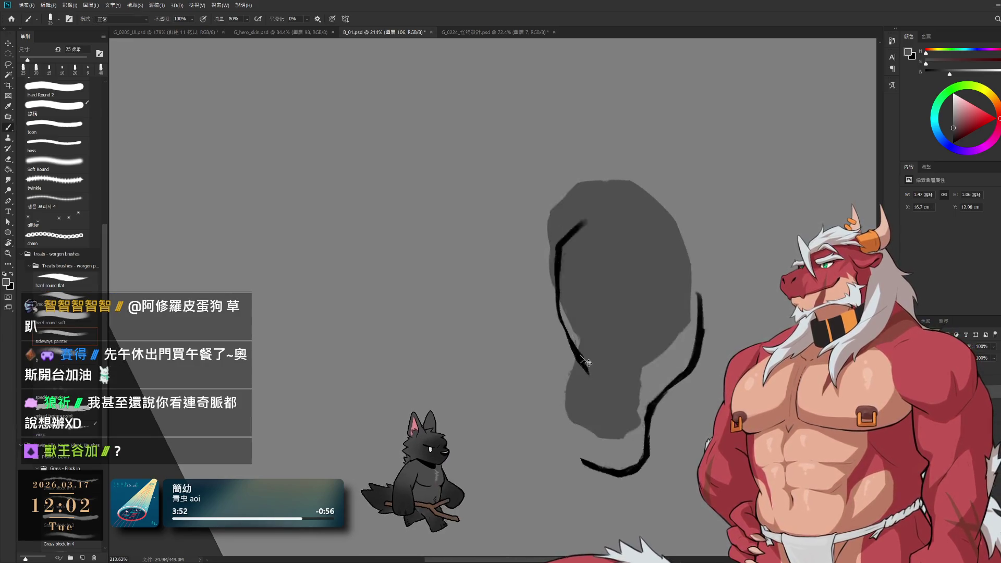
key(bracketleft)
key(bracketleft)
- Redraw the heavy black contour down the foot's left edge
drag(581, 331, 574, 376)
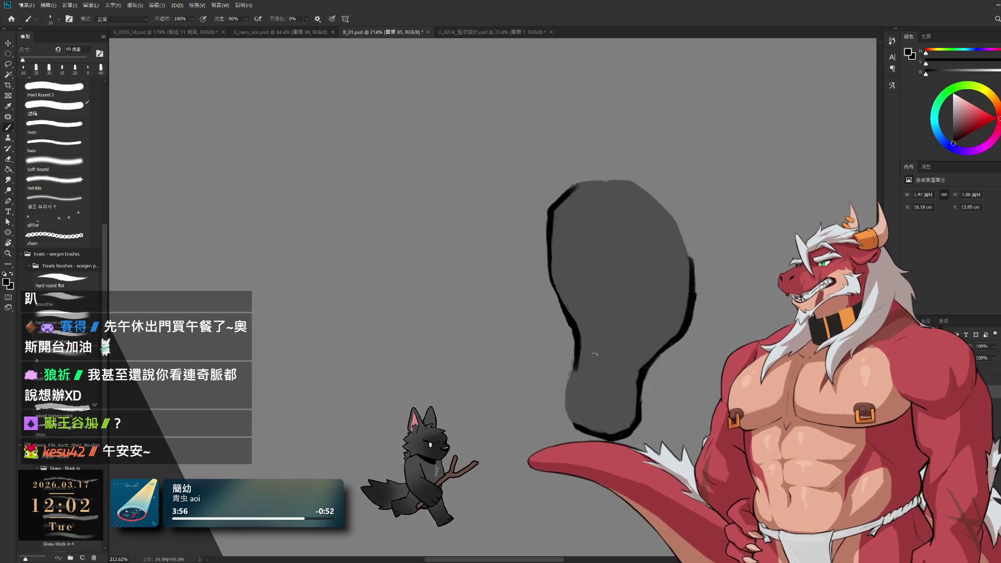
key(e)
mouse_move(577, 334)
mouse_down()
mouse_move(582, 365)
mouse_move(569, 379)
mouse_up()
key(b)
key(ctrl+z)
drag(577, 328, 570, 372)
- Rotate the canvas back to upright and zoom out to see the whole image
key(e)
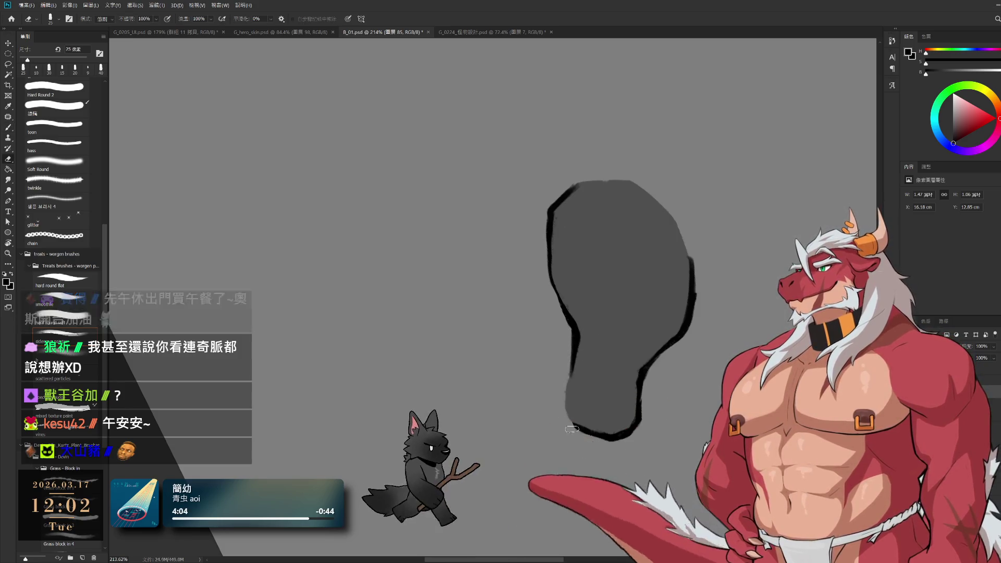
key(r)
mouse_move(580, 397)
mouse_down()
mouse_move(491, 286)
mouse_move(559, 120)
mouse_up()
mouse_move(665, 209)
mouse_down()
mouse_move(622, 335)
mouse_move(619, 397)
mouse_move(572, 335)
mouse_move(643, 332)
mouse_move(636, 298)
mouse_up()
key(h)
scroll(636, 297, up, 5)
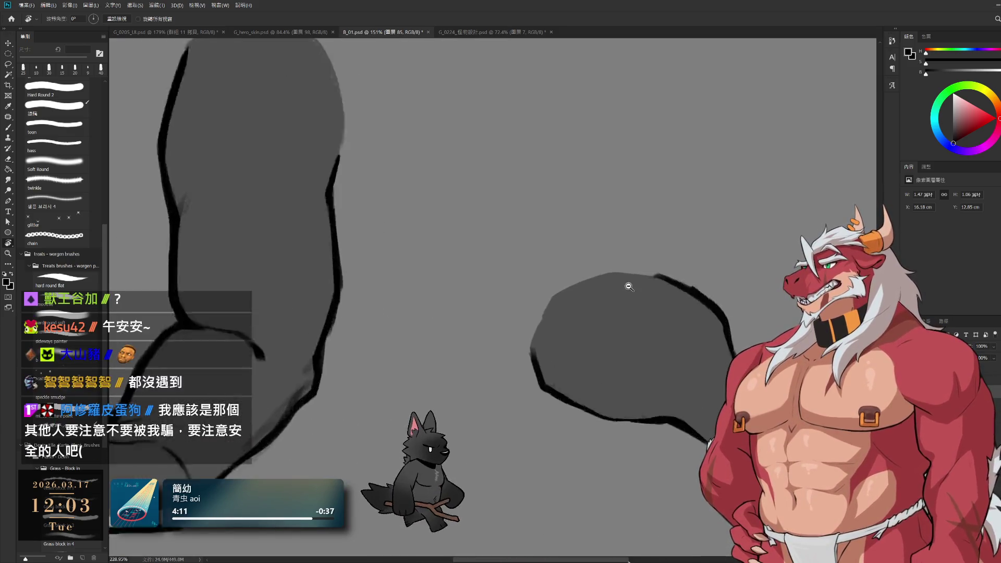
- Ink a dark contour along the grey shape's top edge and thicken its left outline at 10 px
scroll(680, 255, down, 3)
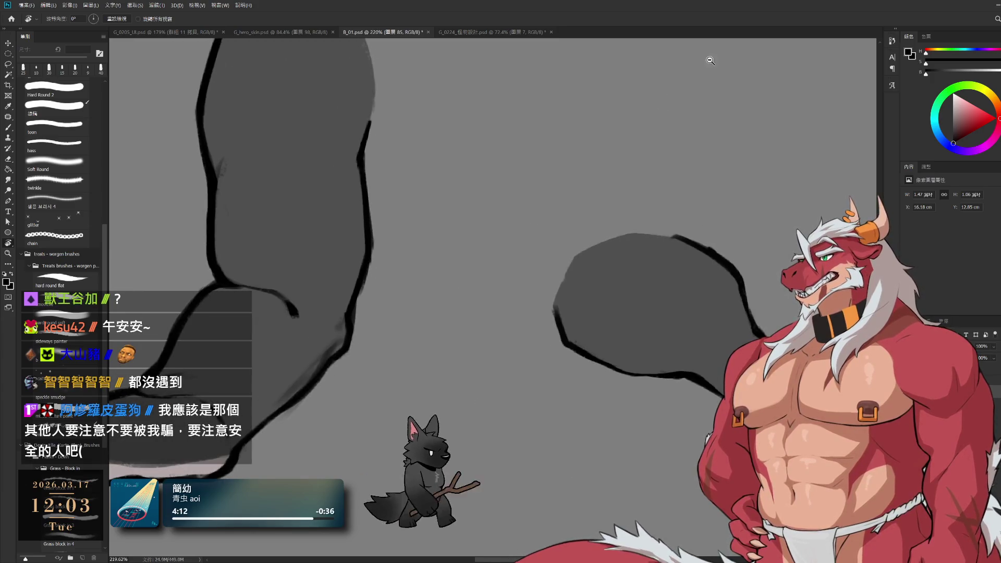
scroll(683, 224, up, 2)
key(b)
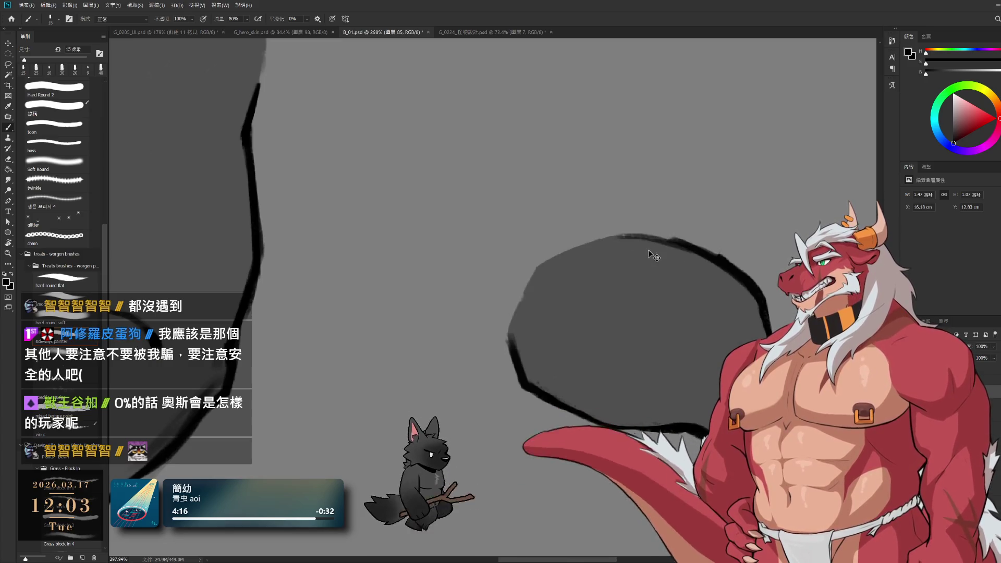
key(ctrl+z)
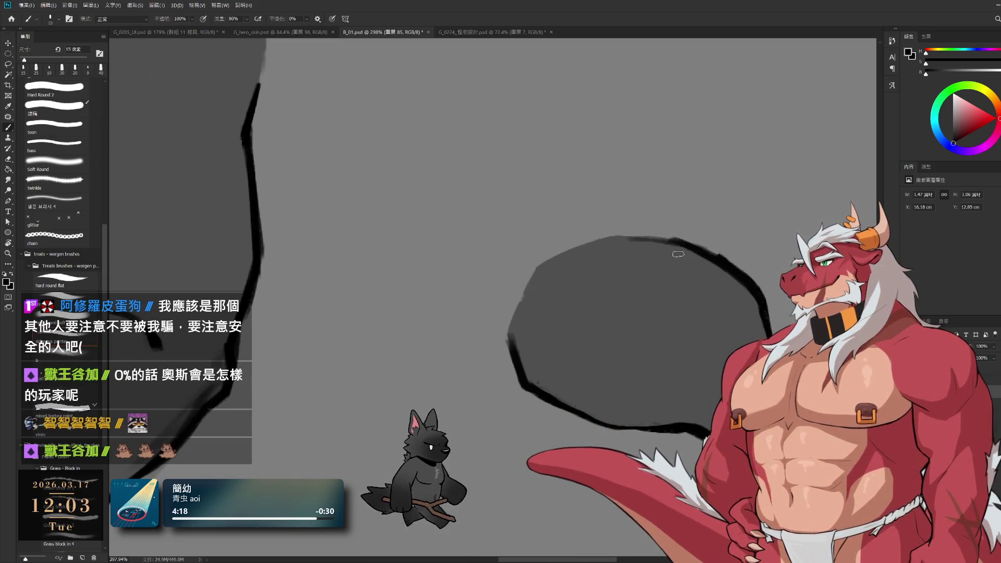
drag(695, 248, 626, 236)
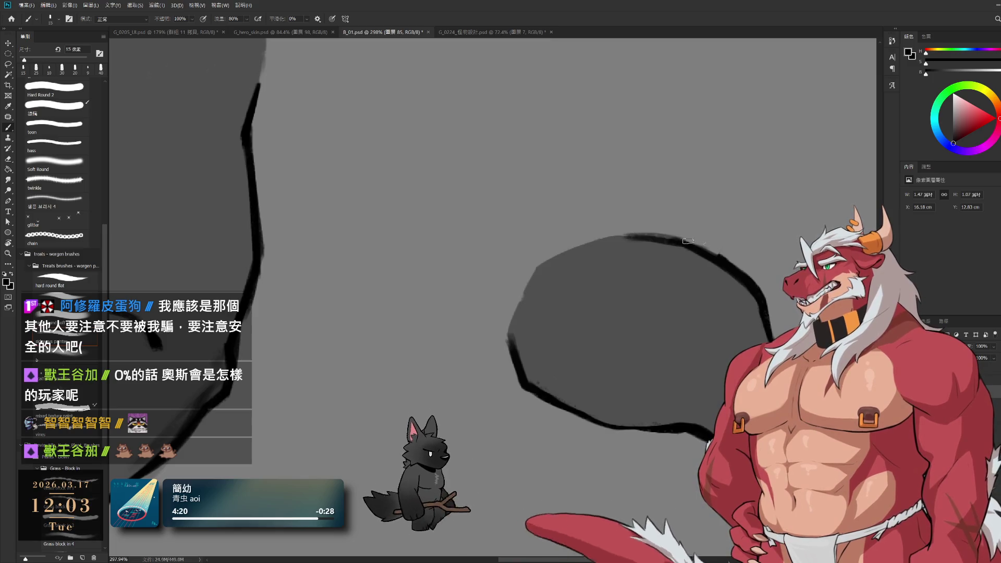
key(e)
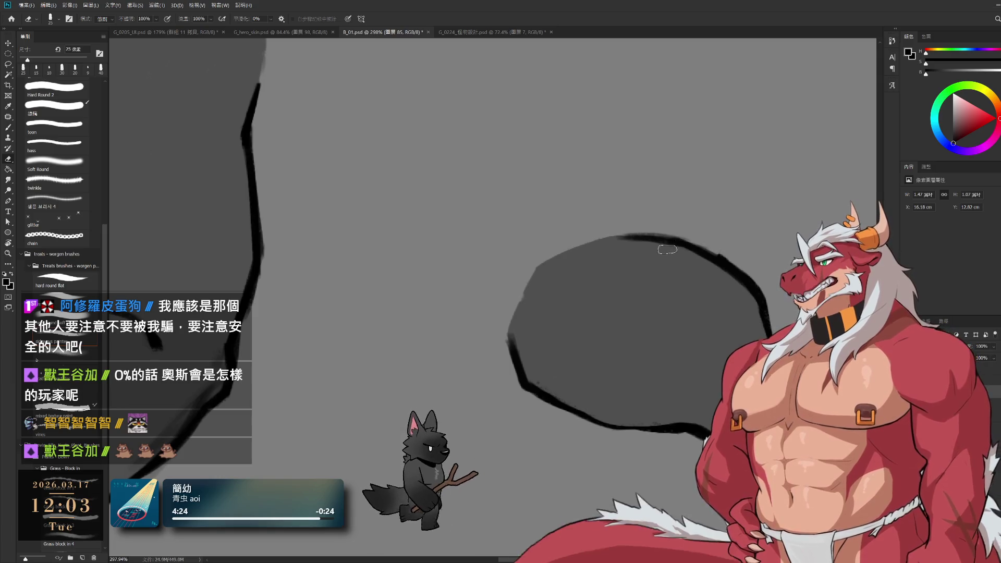
key(b)
key(bracketright)
drag(512, 314, 531, 381)
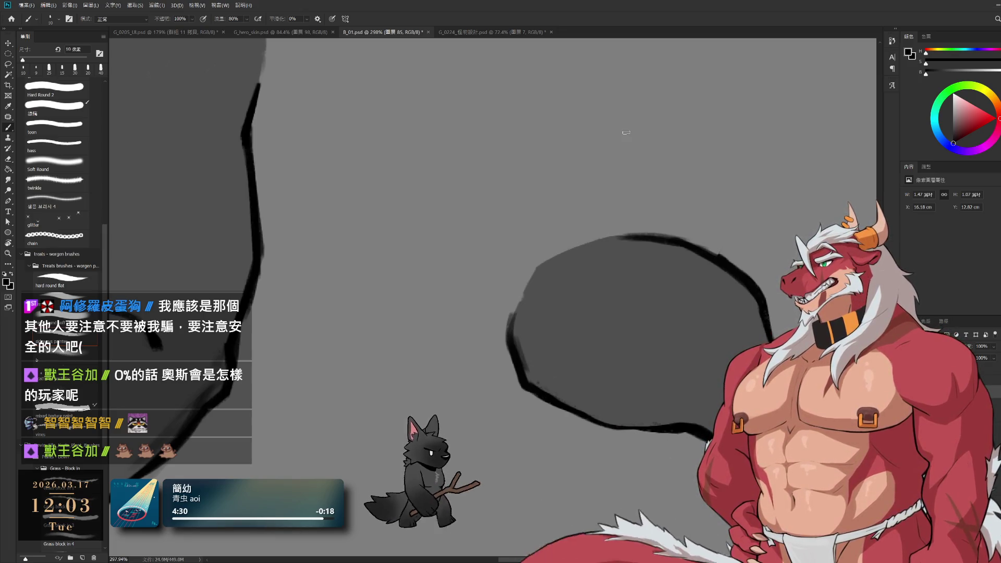
- Compare the new outlines with the earlier version, then move the inner sketch strokes up slightly
key(ctrl+shift+z)
key(ctrl+z)
key(ctrl+shift+z)
key(ctrl+z)
key(ctrl+shift+z)
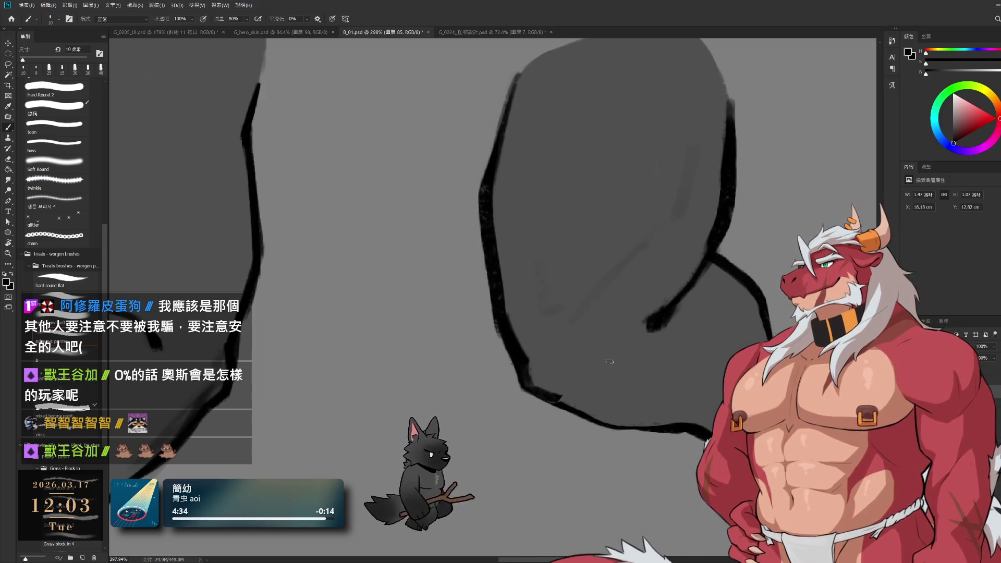
key(ctrl+z)
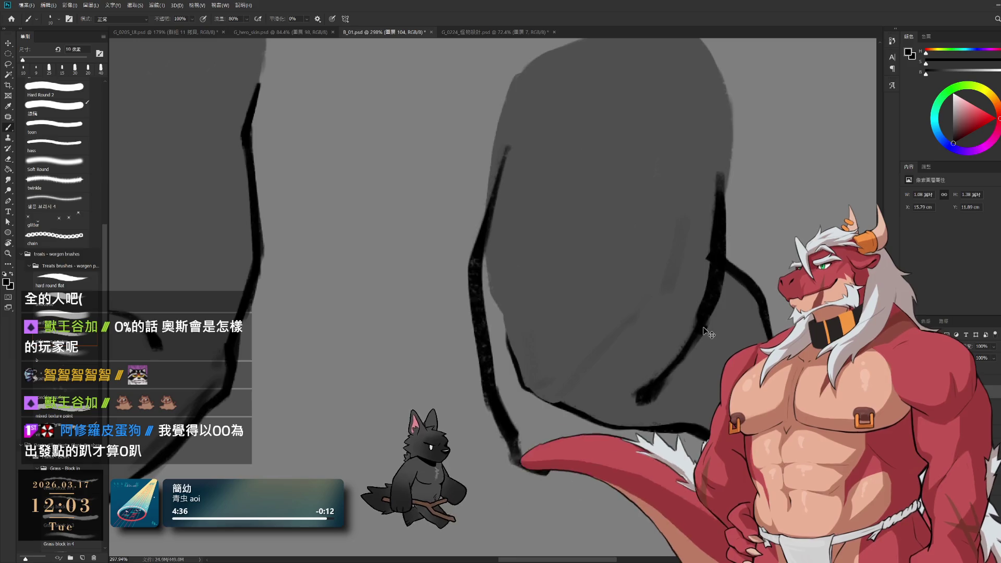
drag(708, 333, 719, 260)
- Shrink the eraser to 20 px, move the grey fill down inside the outlines, and sample its grey
key(e)
drag(711, 179, 712, 212)
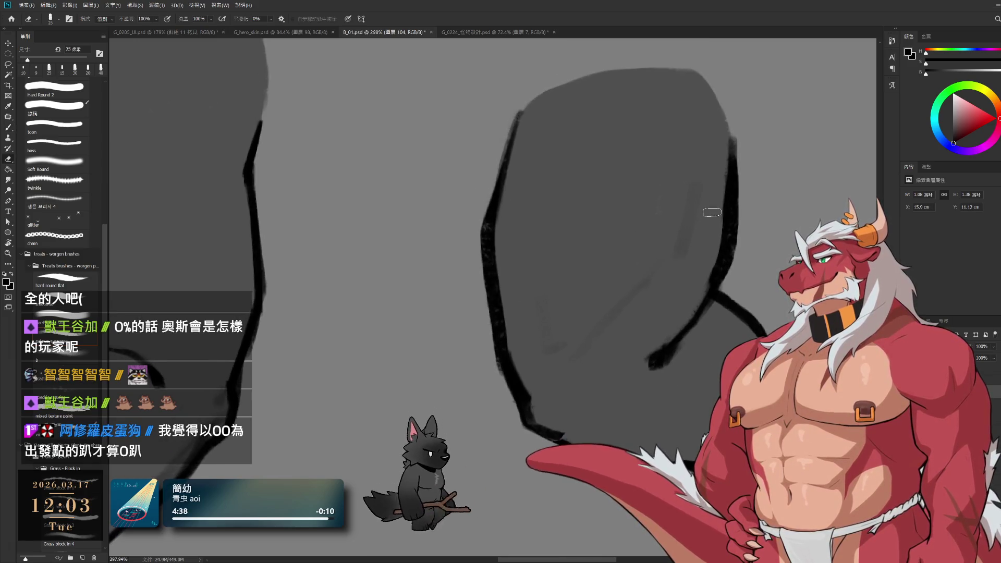
key(bracketleft)
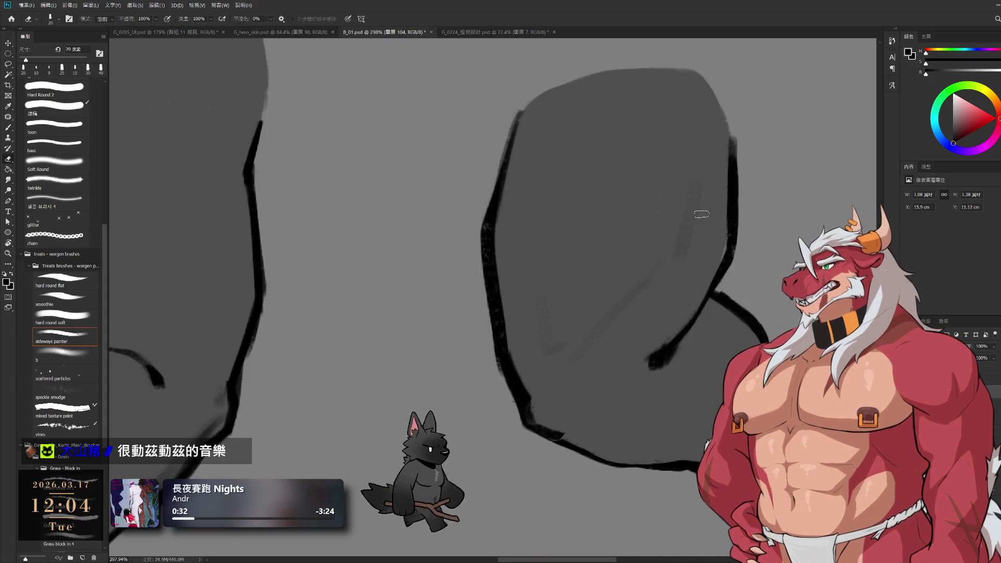
mouse_move(684, 262)
mouse_down()
mouse_move(687, 321)
mouse_move(691, 277)
mouse_up()
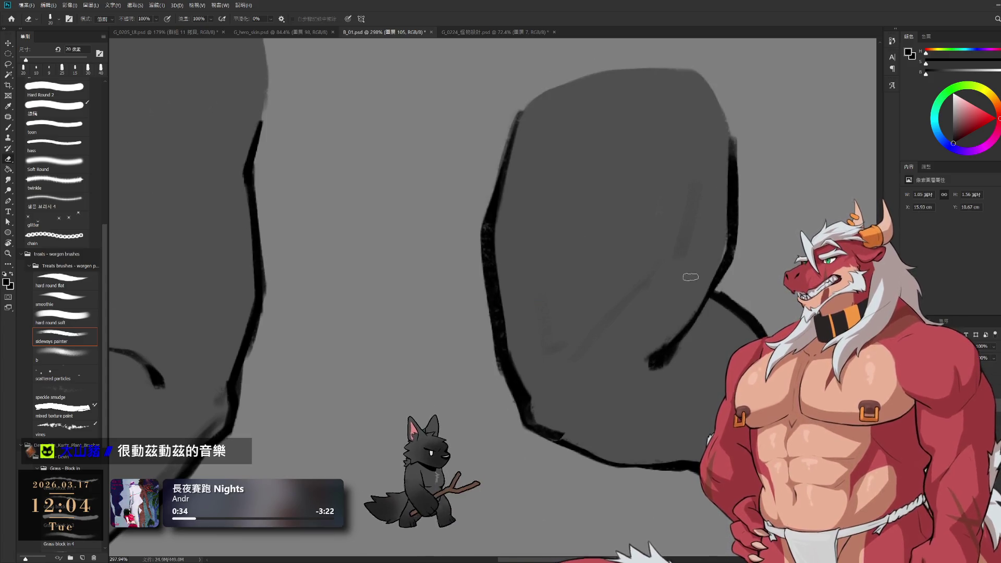
key(b)
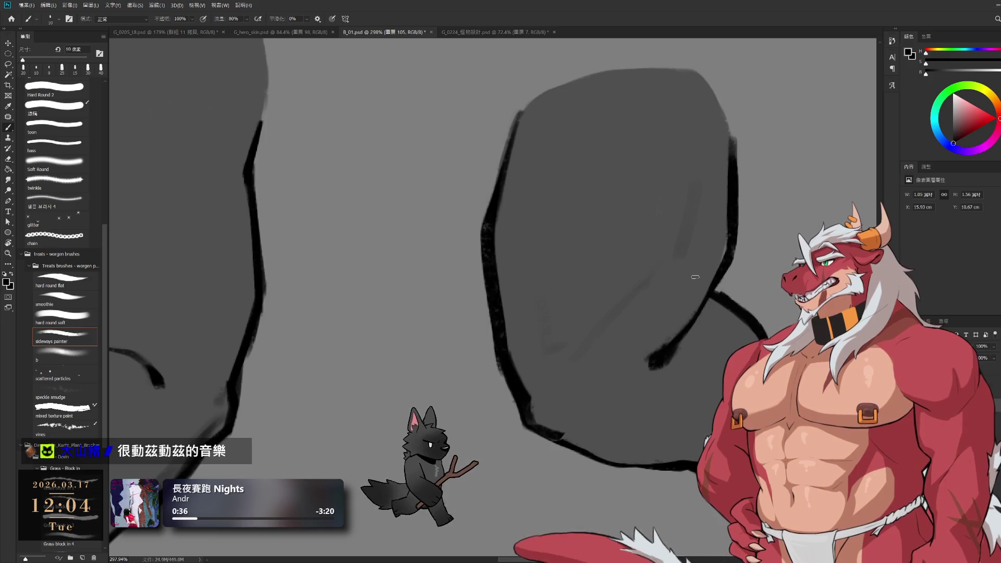
alt+click(705, 259)
key(ctrl+z)
key(ctrl+shift+z)
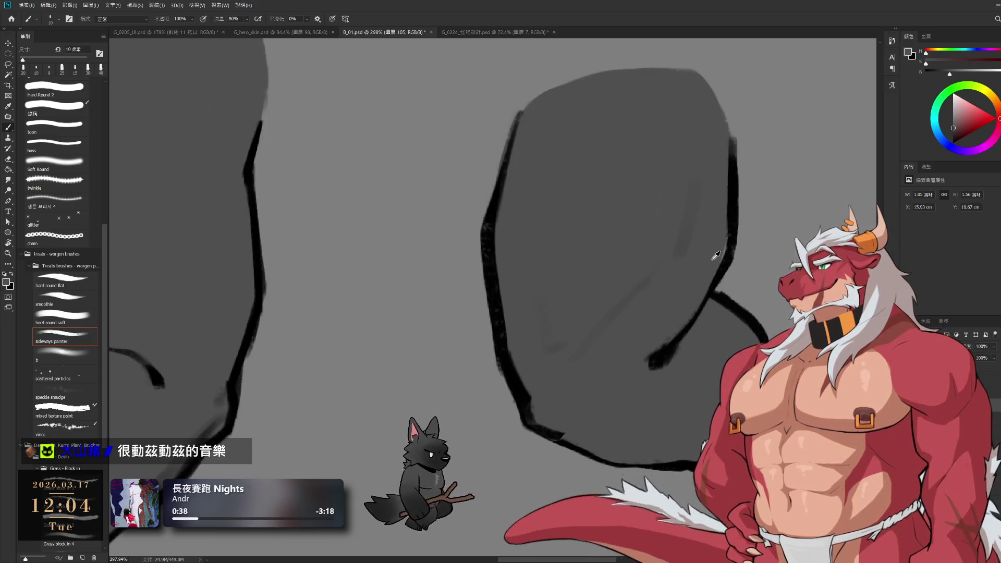
- Enlarge the brush to 20 px, centre the grey shape, and select its layer
key(bracketright)
scroll(684, 323, down, 3)
scroll(684, 323, left, 2)
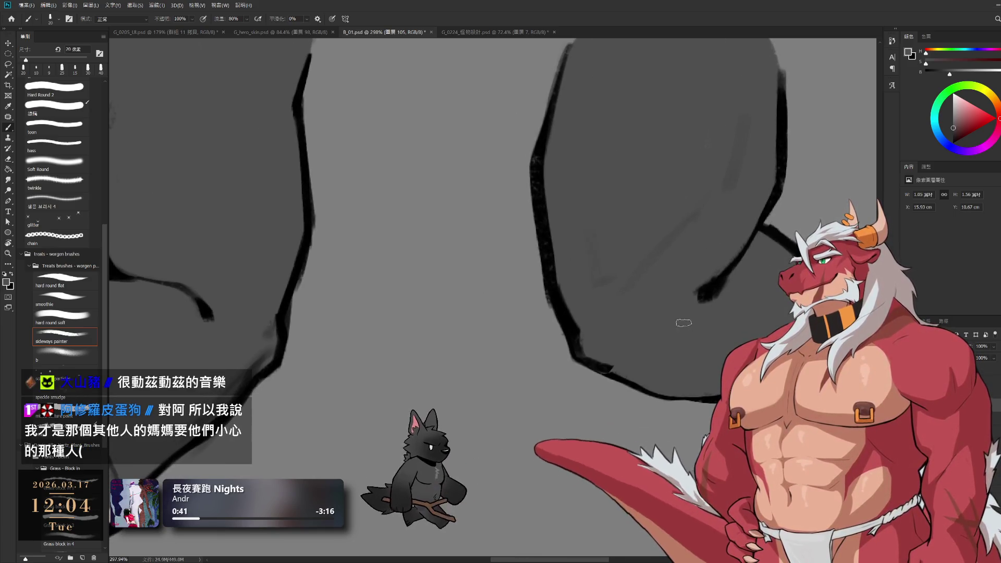
drag(727, 293, 654, 342)
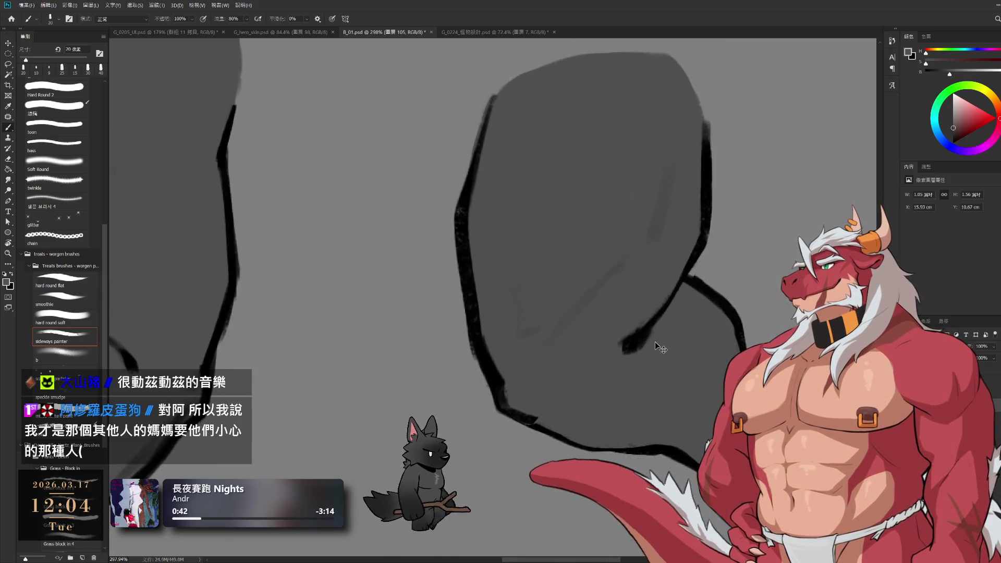
ctrl+click(657, 350)
- Trim the inner edge of the leg's black left outline, then zoom out to both legs
key(e)
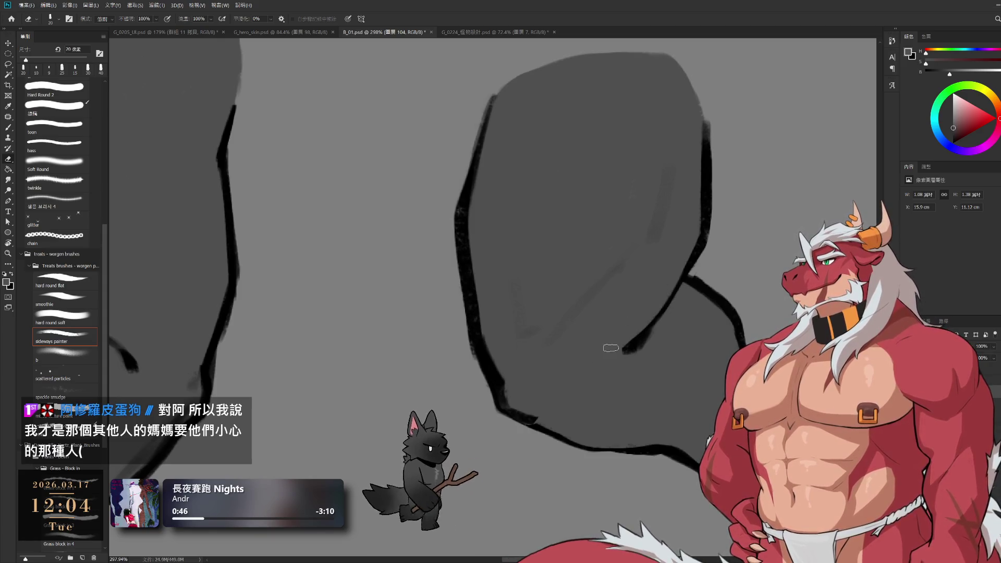
key(b)
key(ctrl+z)
key(ctrl+z)
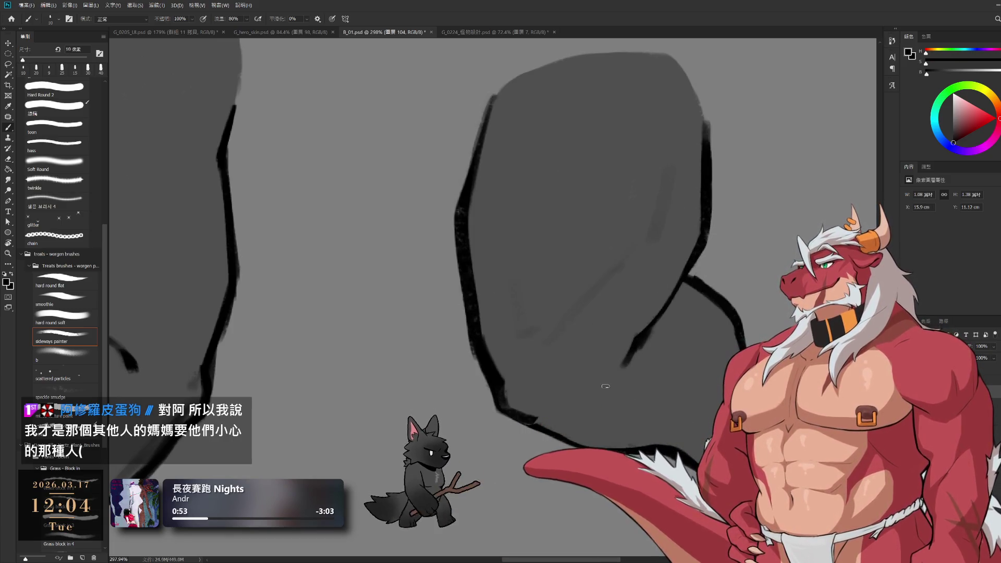
key(e)
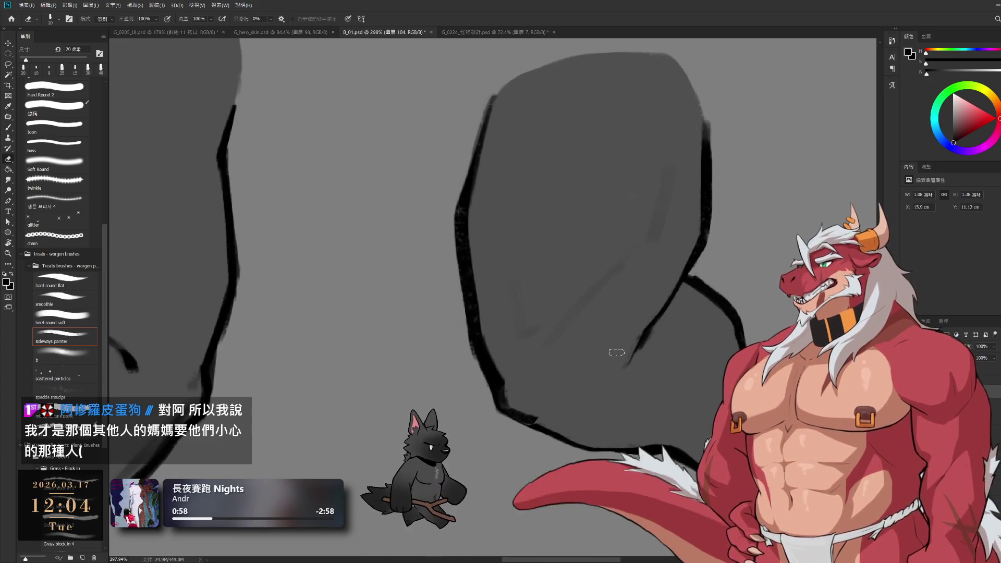
key(b)
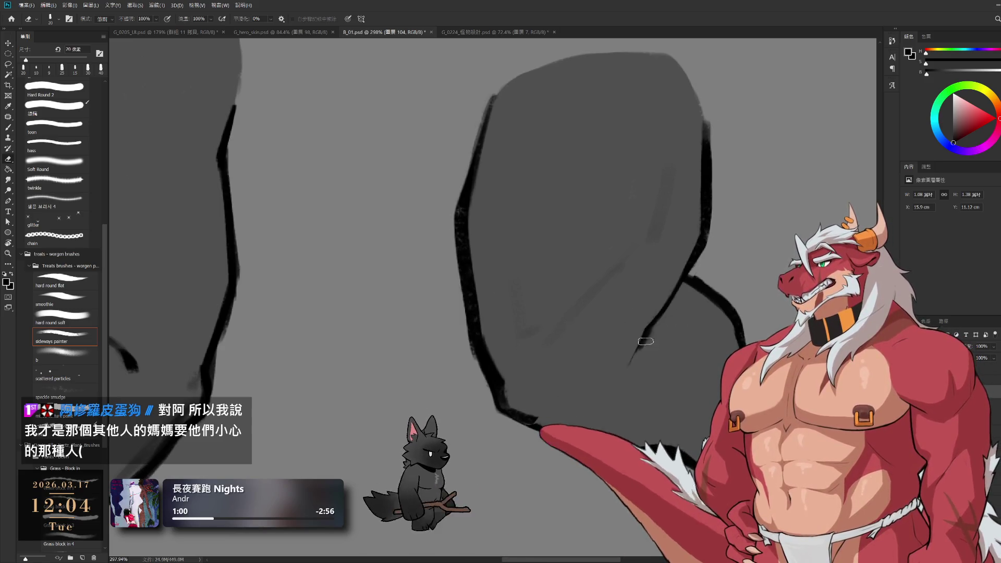
key(e)
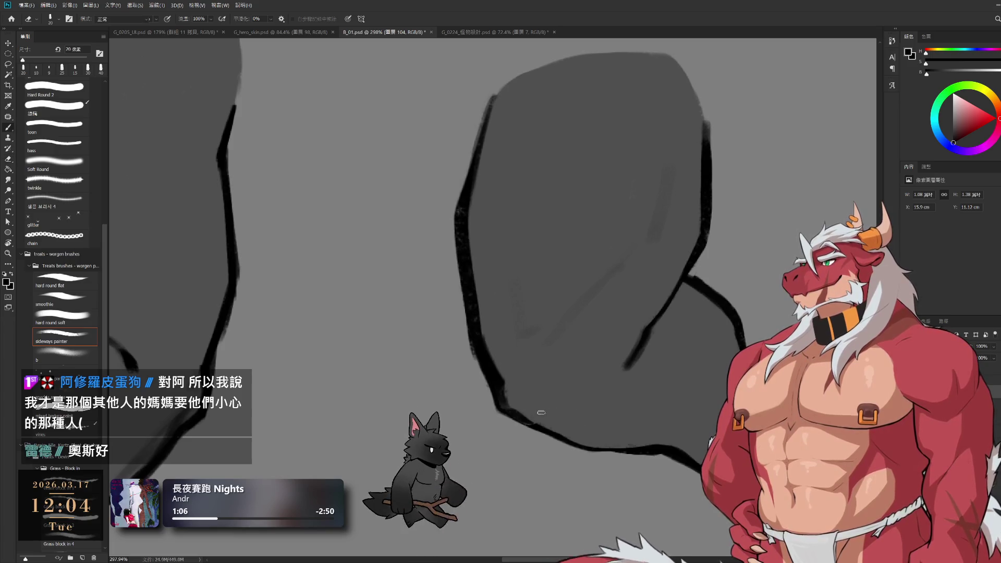
key(b)
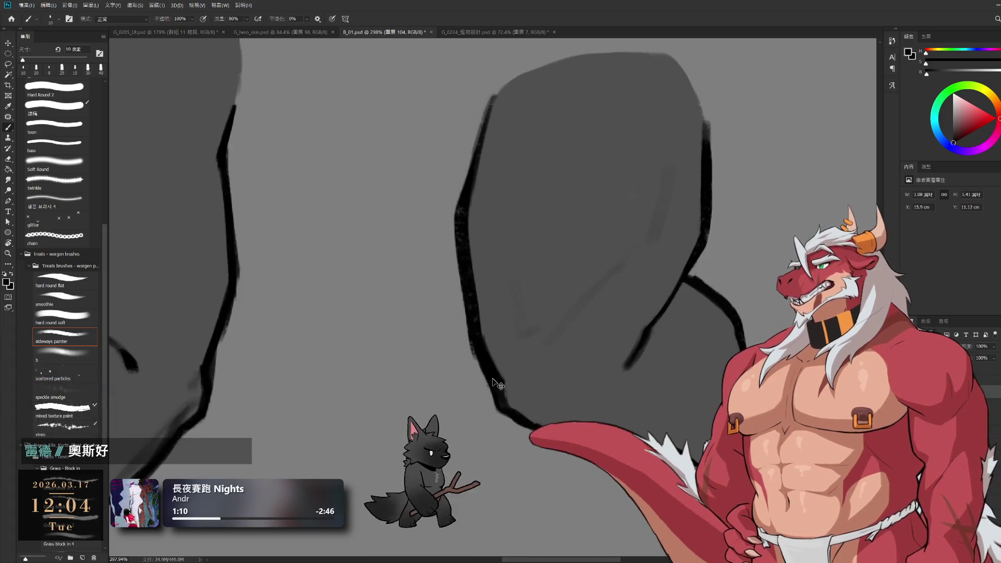
key(e)
drag(490, 312, 481, 239)
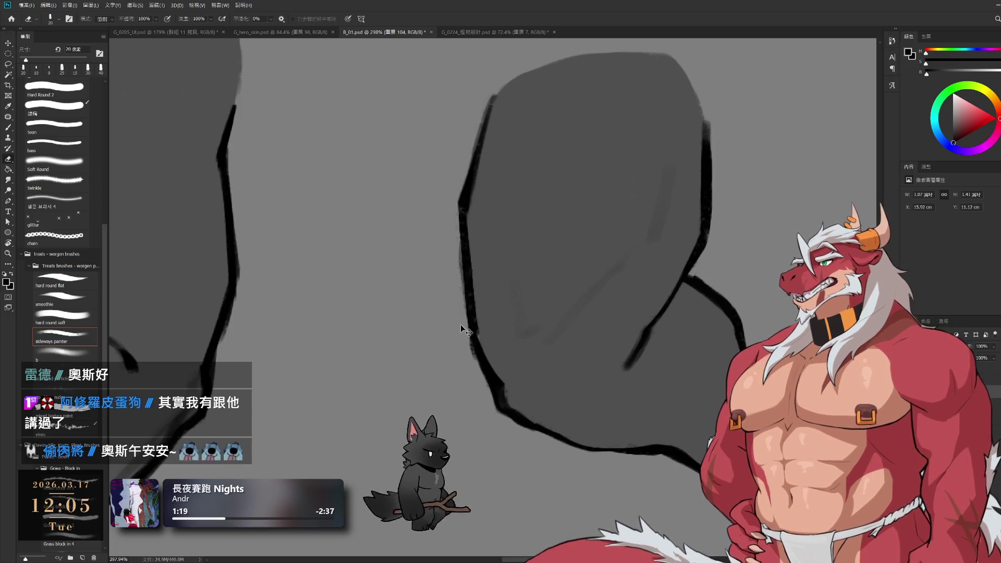
key(ctrl+z)
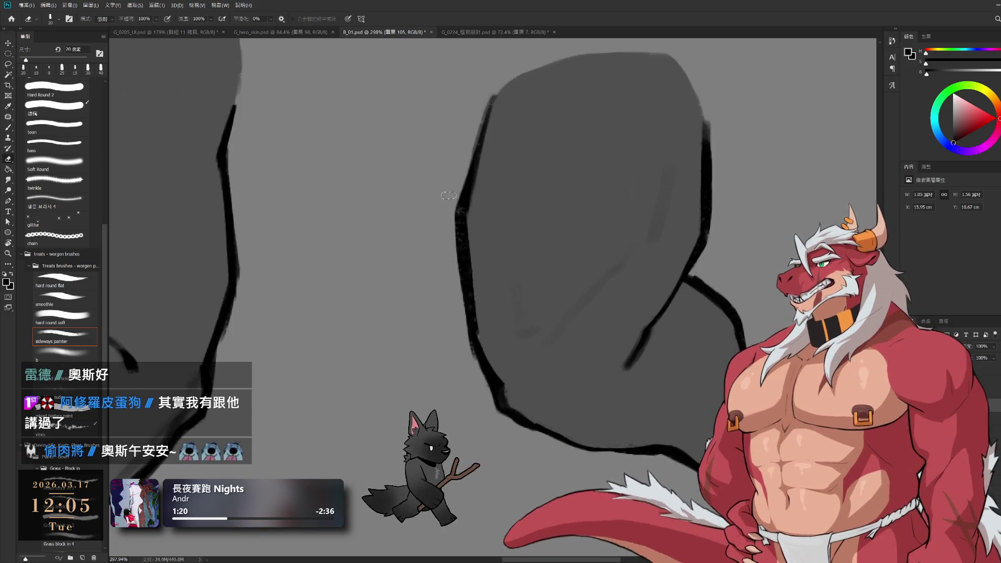
key(b)
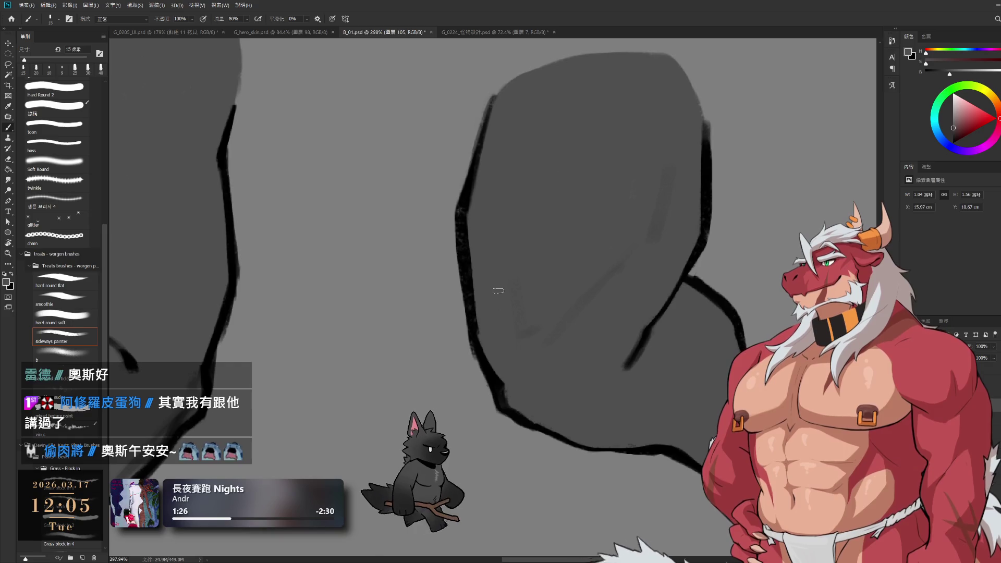
mouse_move(617, 270)
mouse_down()
mouse_move(577, 273)
mouse_move(557, 255)
mouse_up()
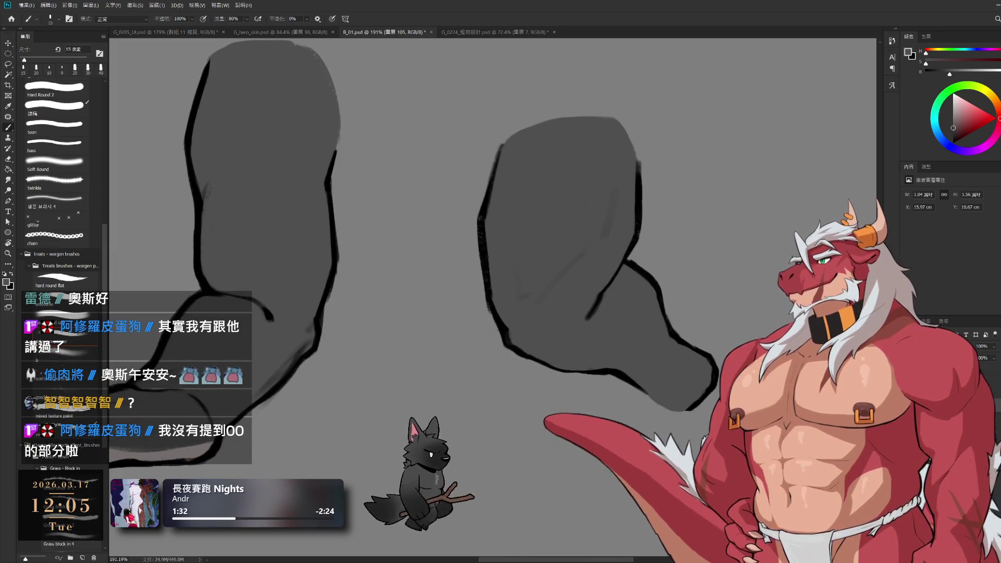
- Remove the raised upper part of the right leg, comparing with the grey foot shape
key(ctrl+z)
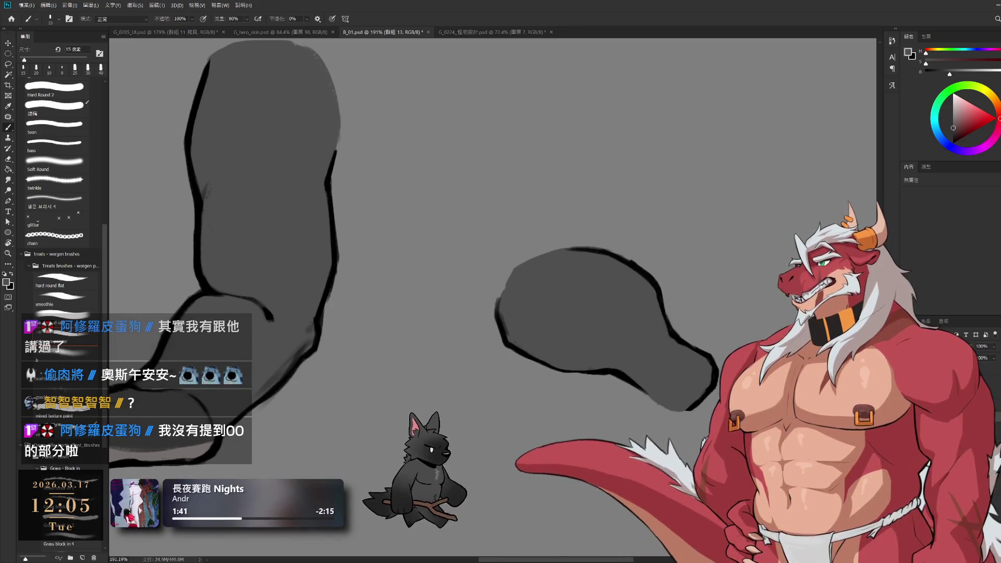
key(ctrl+z)
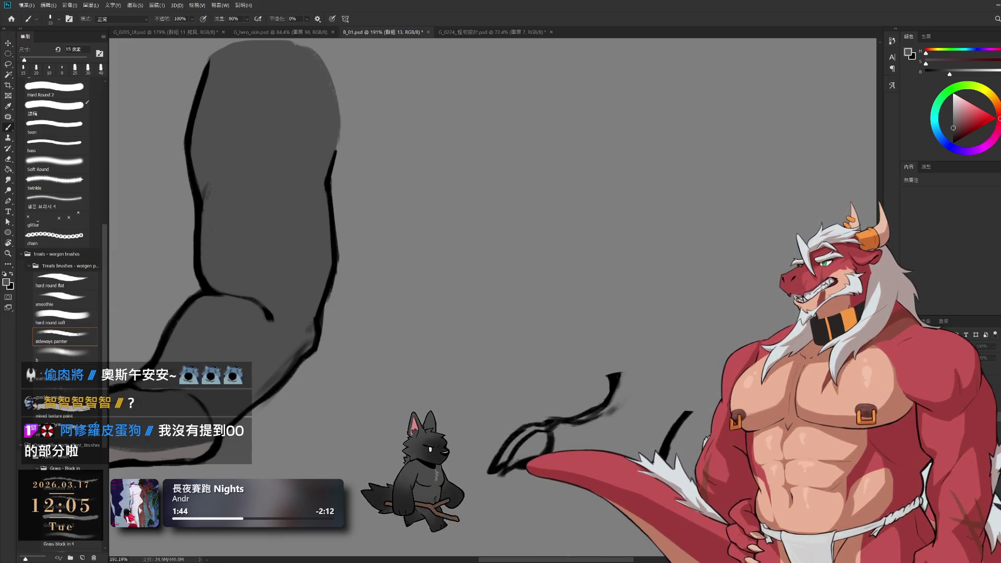
key(ctrl+shift+z)
scroll(709, 397, up, 3)
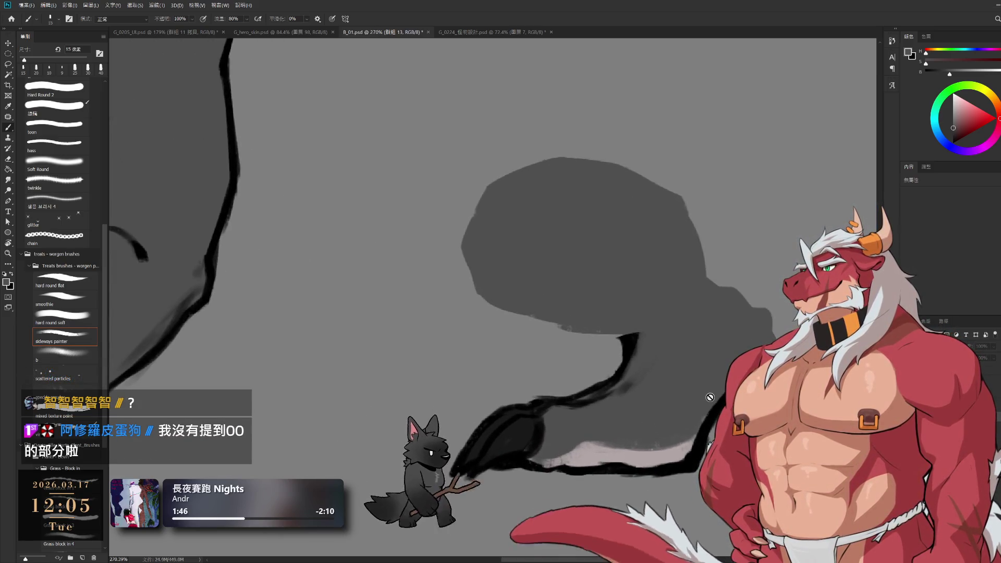
- Start a freehand lasso around the grey area to be deleted
key(e)
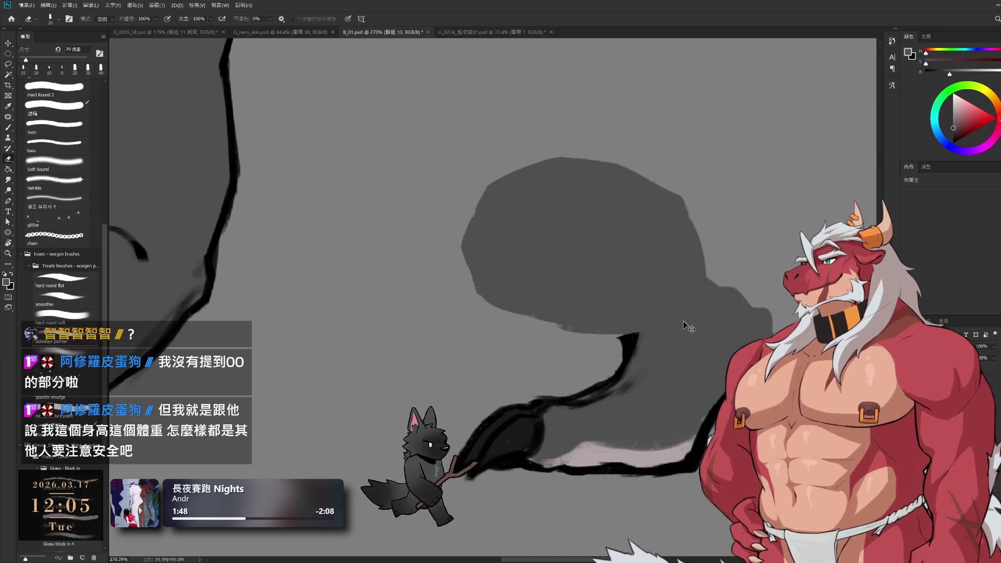
scroll(683, 309, down, 2)
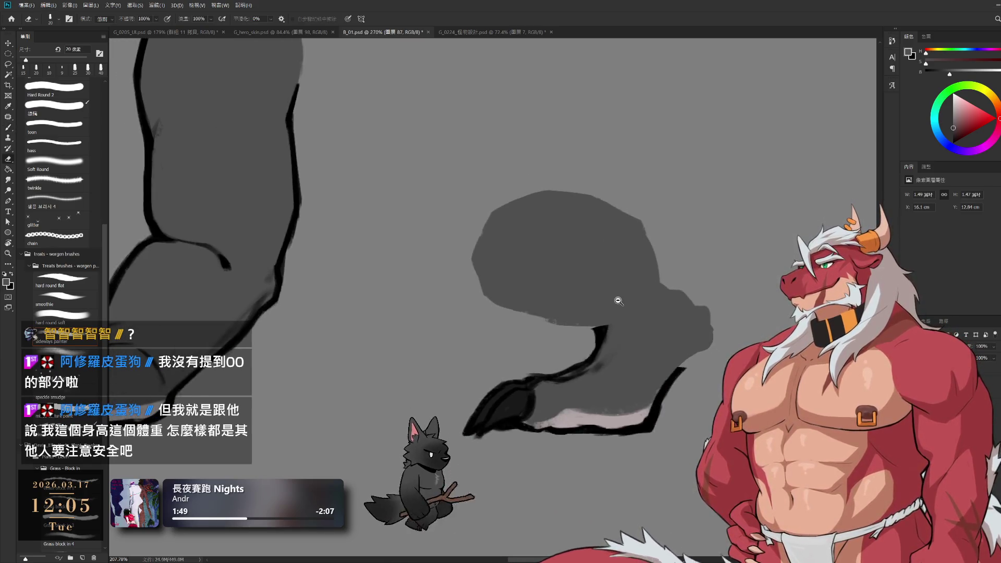
key(l)
drag(585, 347, 741, 300)
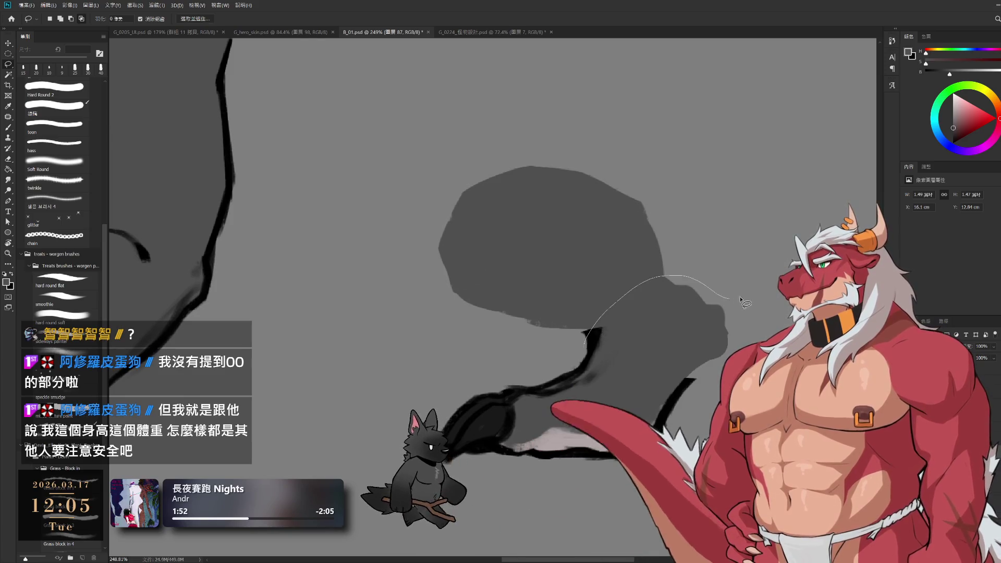
- Delete the lassoed grey area and compare the shape before and after
drag(508, 396, 521, 389)
key(Delete)
key(ctrl+d)
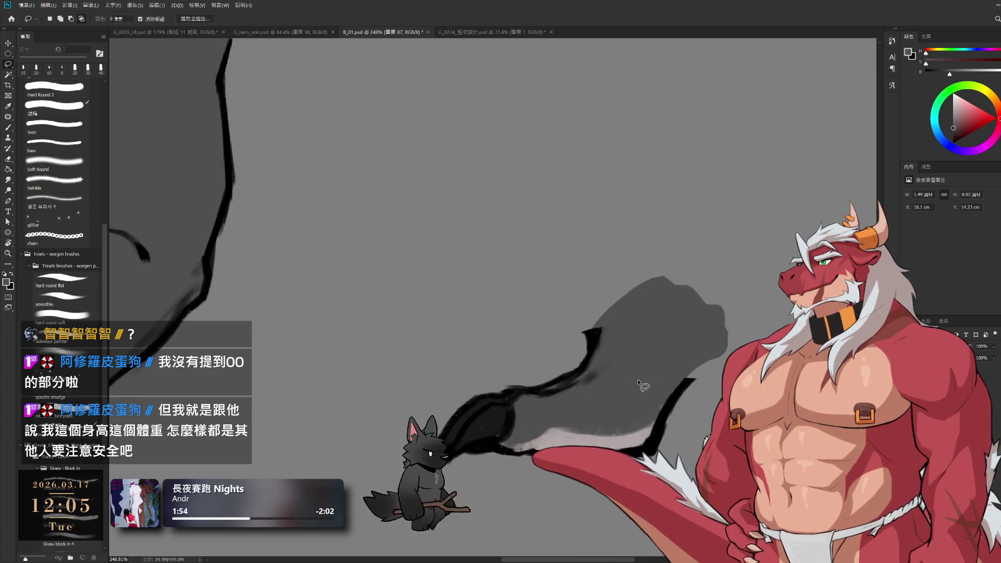
key(ctrl+z)
key(ctrl+z)
key(b)
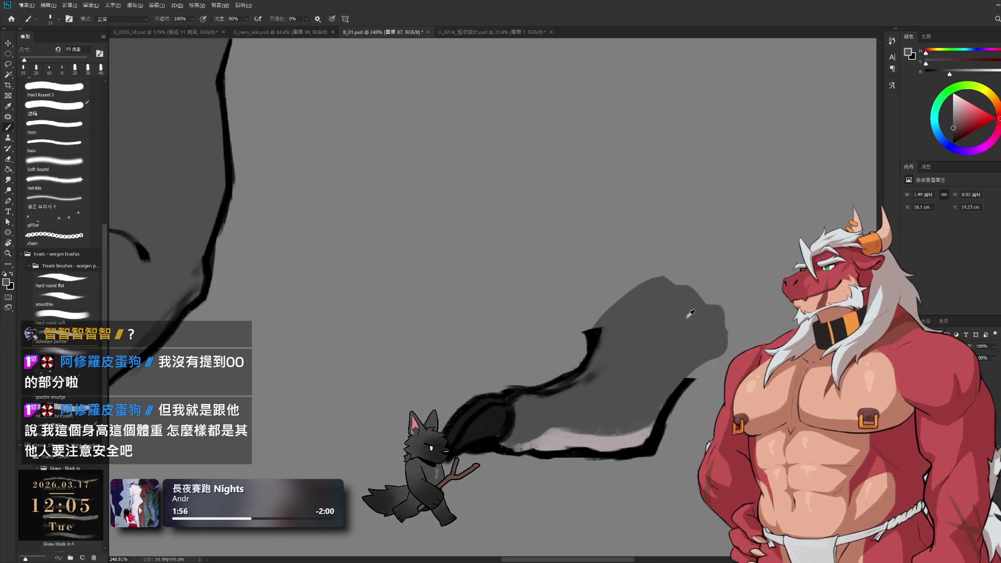
key(ctrl+z)
key(ctrl+z)
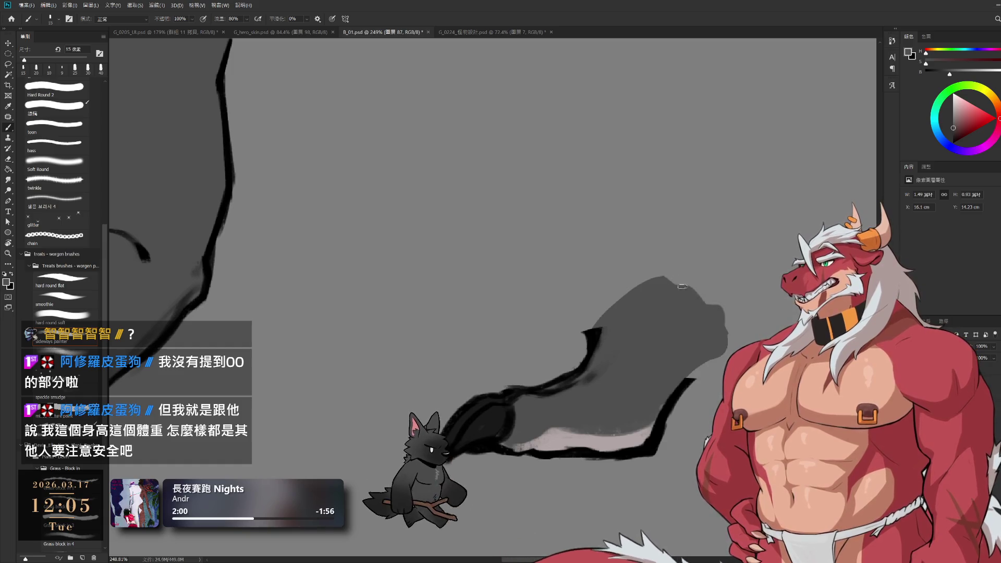
- Trim the grey shape's right edge with a 20 px eraser
key(bracketright)
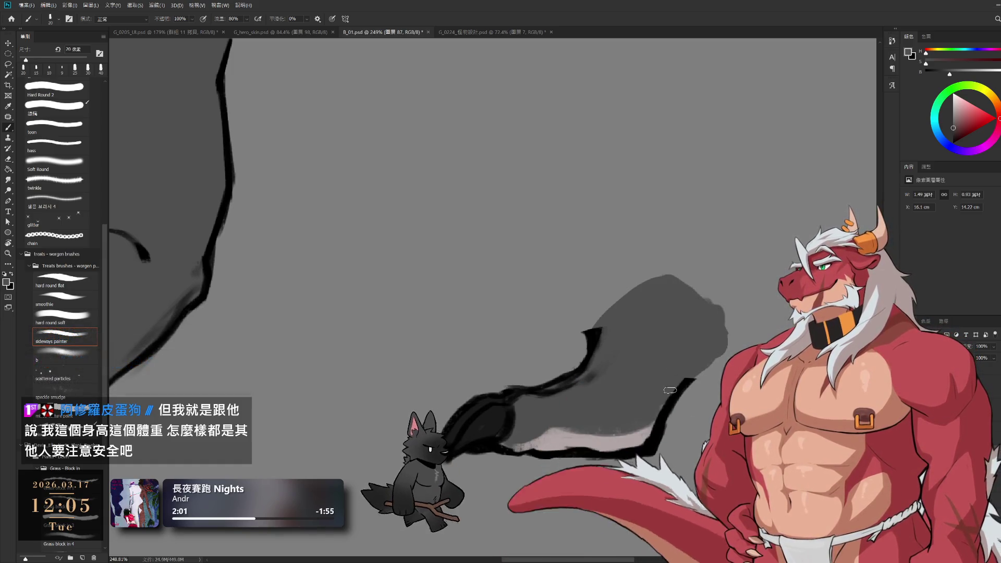
key(e)
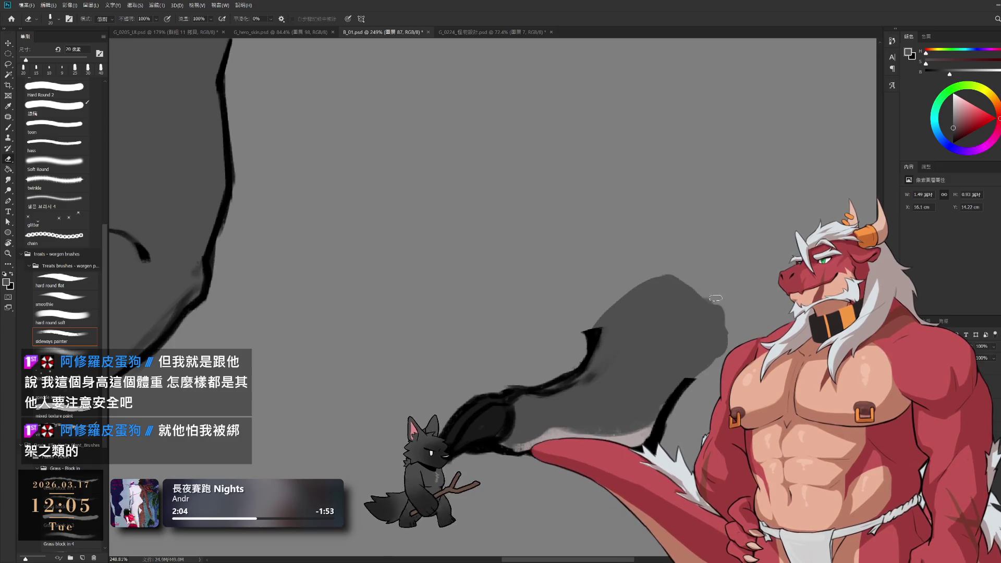
drag(715, 302, 720, 360)
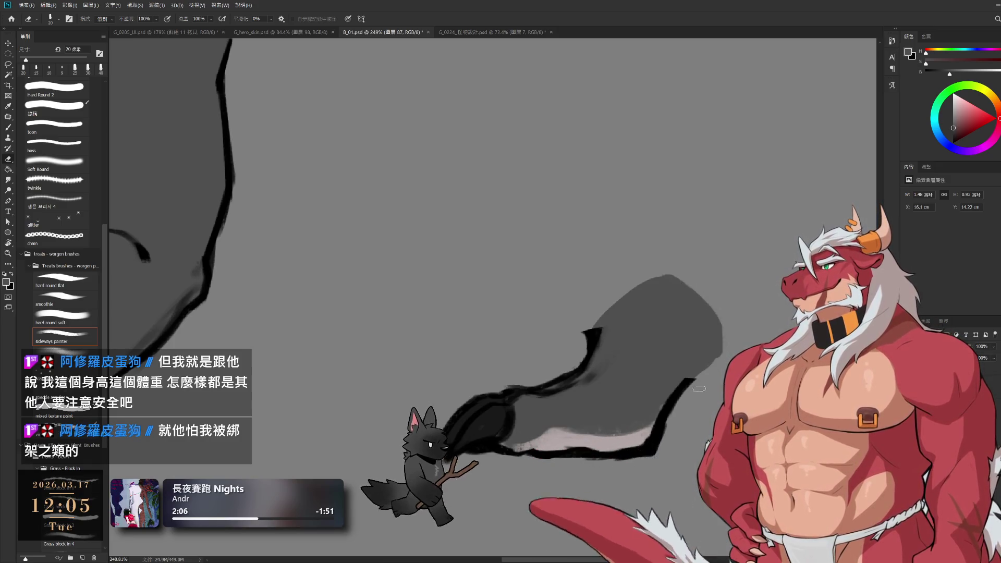
key(b)
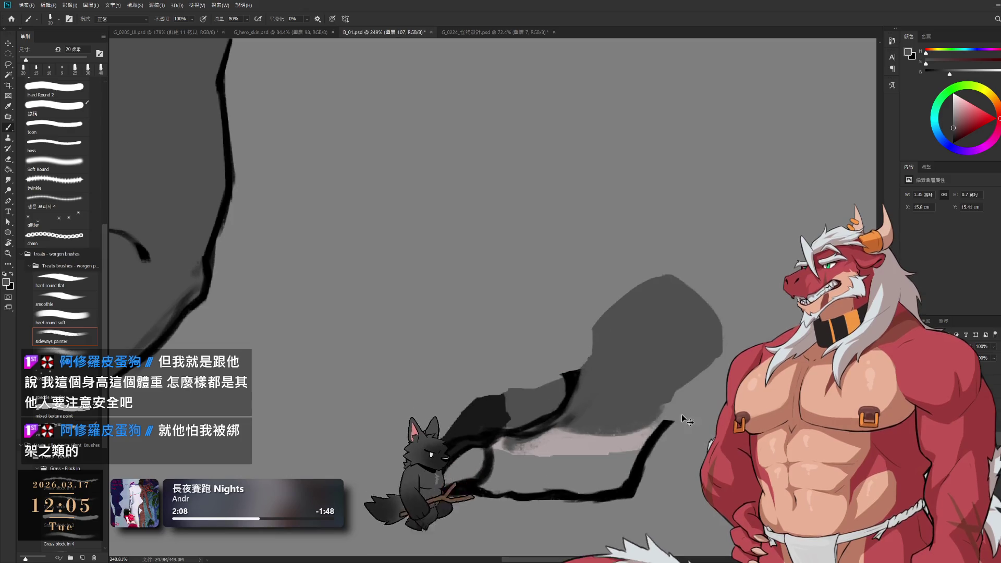
key(e)
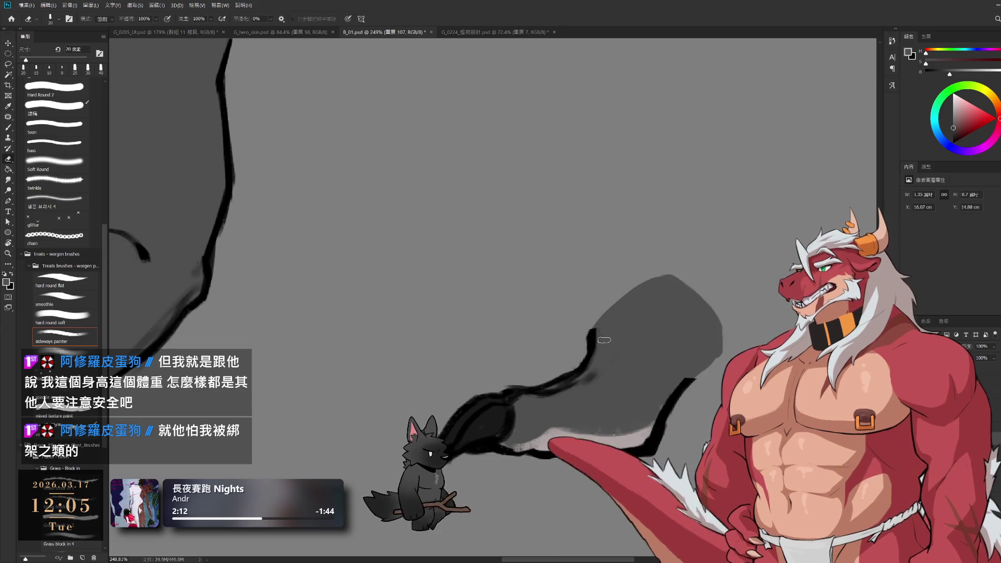
key(b)
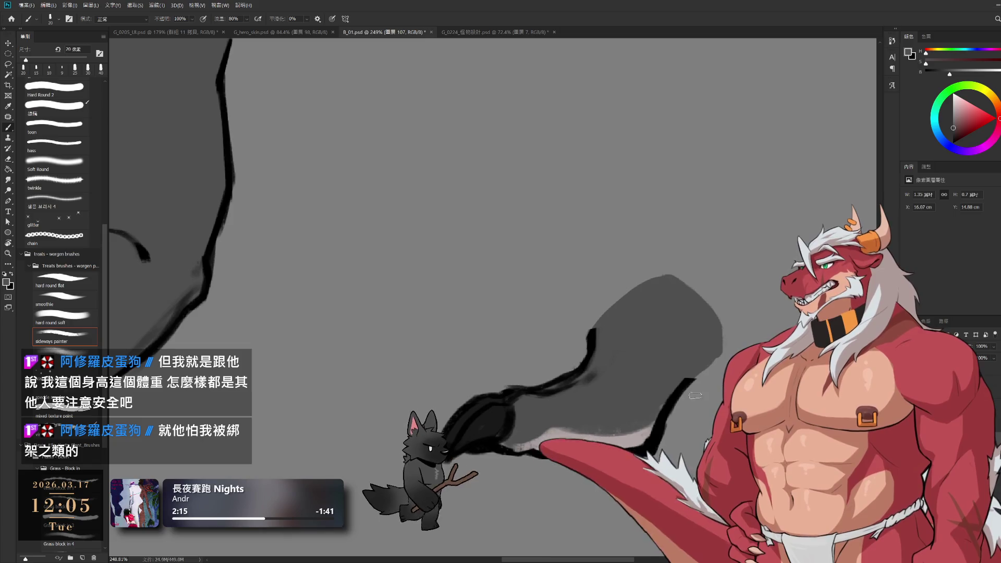
- Extend the near-black outline up toward the thigh with a 15 px brush
alt+click(686, 387)
key(bracketleft)
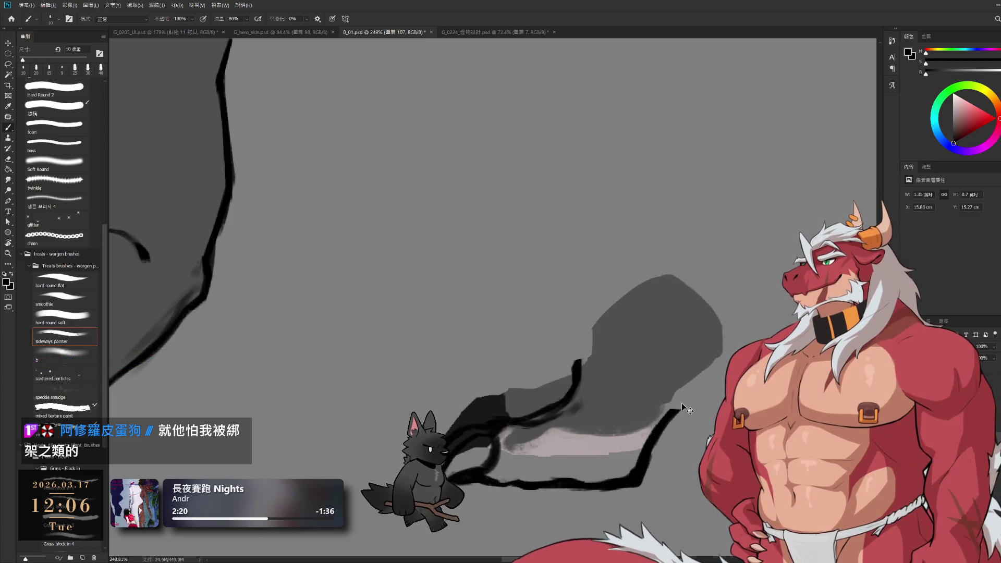
drag(687, 381, 719, 361)
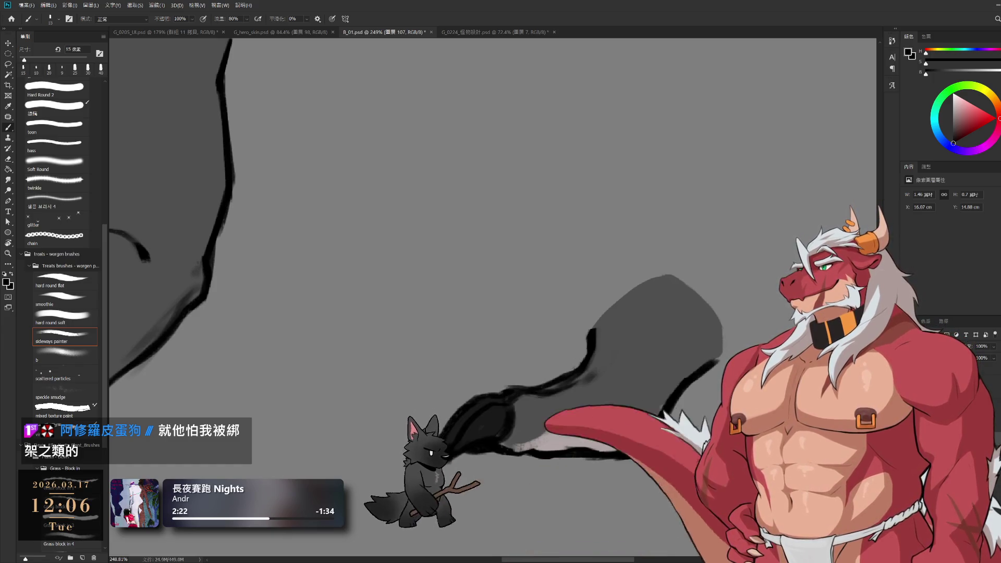
key(ctrl+comma)
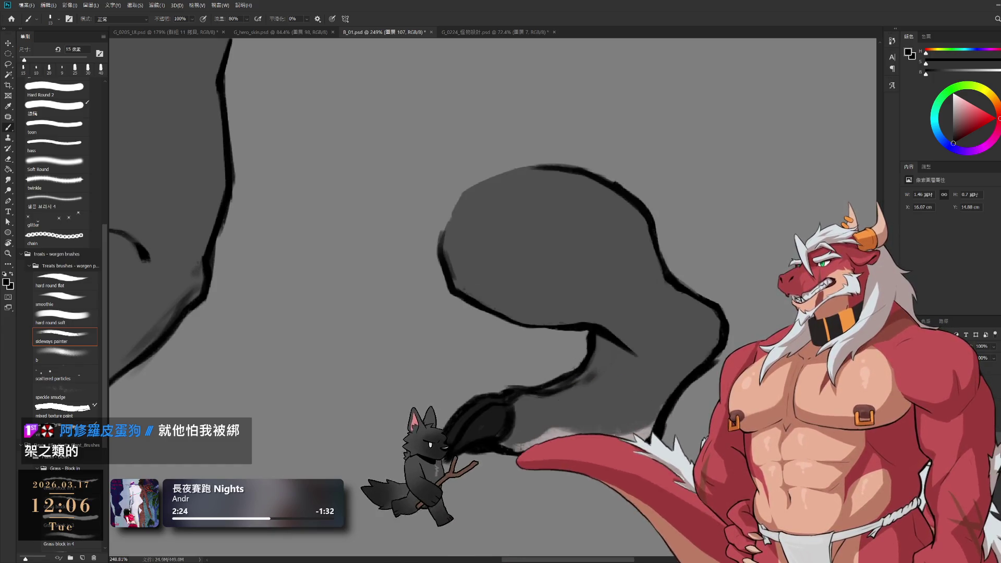
key(ctrl+comma)
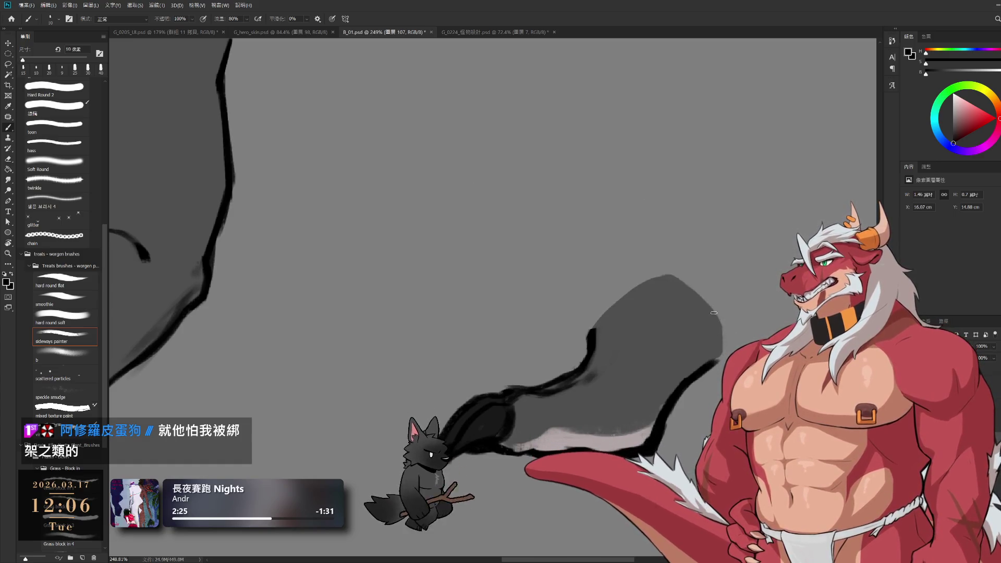
- Try outlining the thigh's right edge in black at 10 px, then undo and restore the thigh
key(bracketleft)
drag(714, 308, 721, 355)
key(ctrl+z)
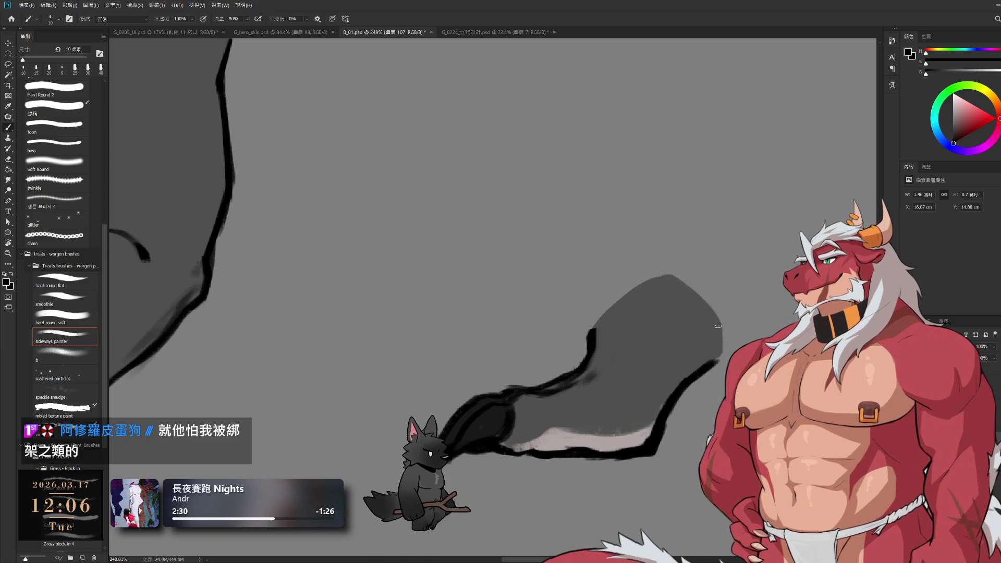
drag(705, 301, 722, 334)
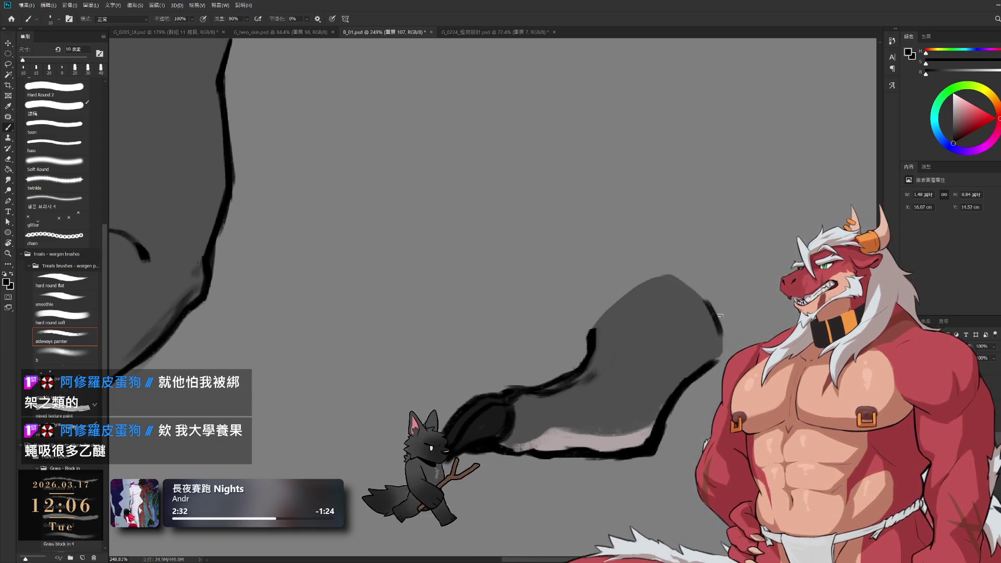
key(ctrl+z)
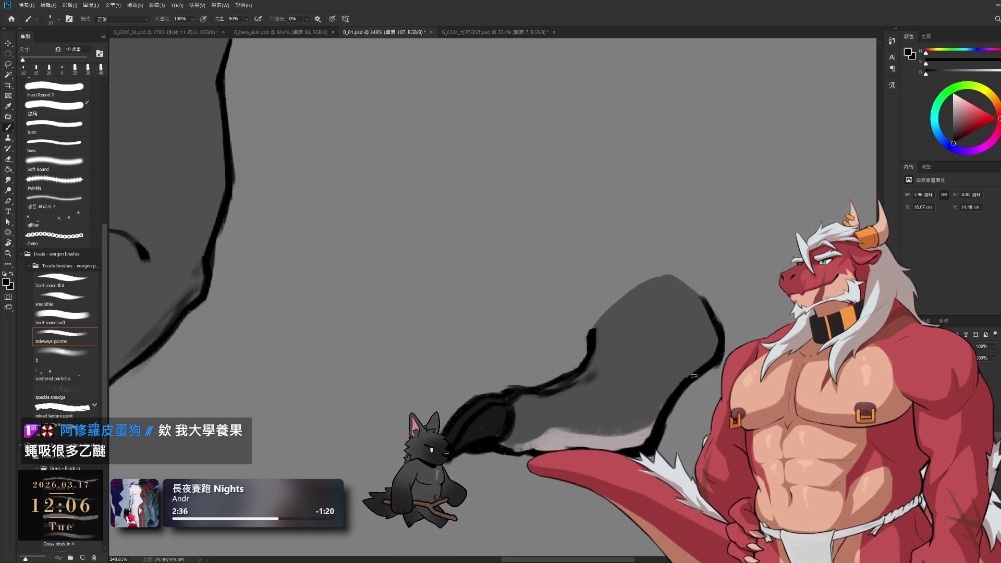
key(e)
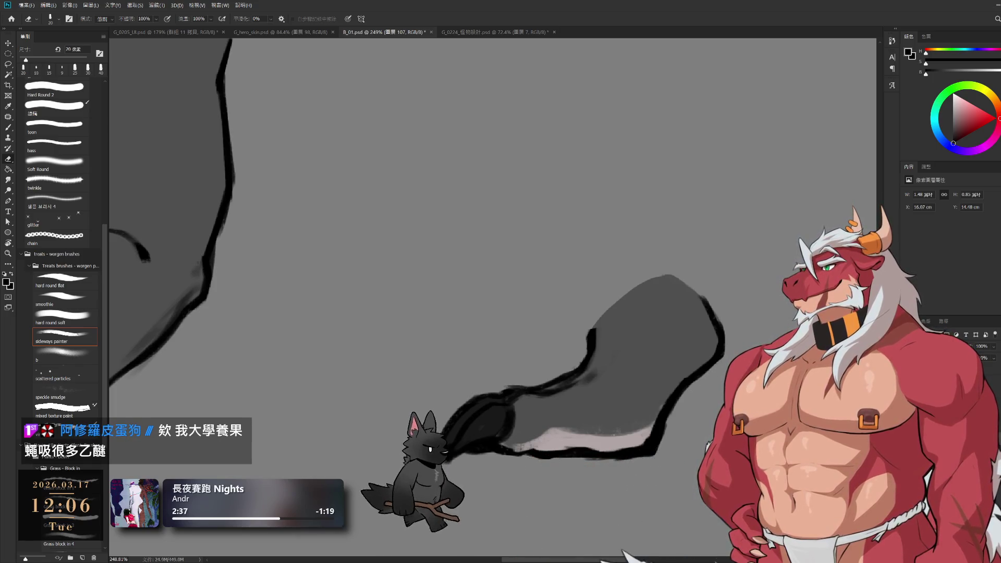
key(ctrl+z)
scroll(665, 326, down, 4)
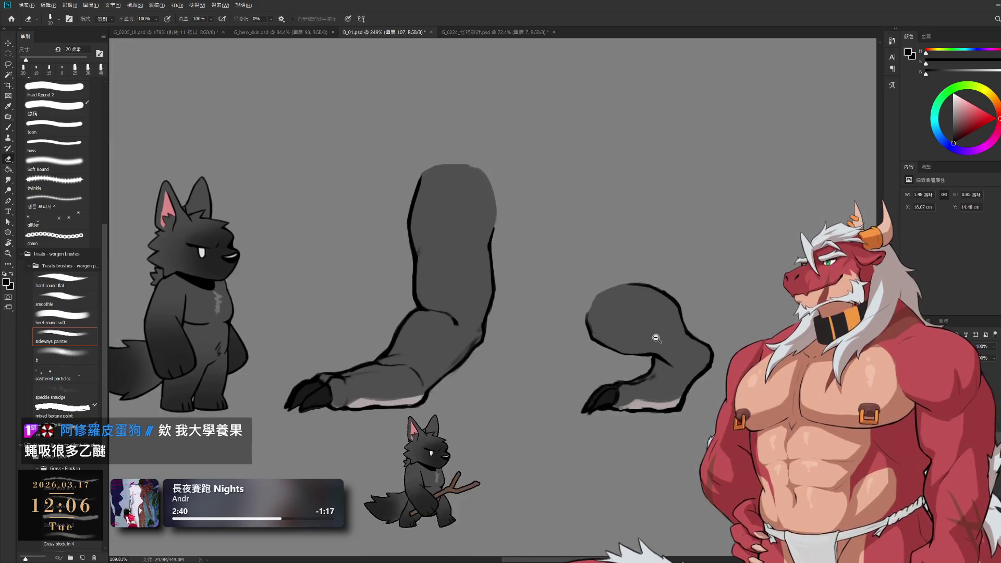
- Erase the stray stroke tail on layer 85 with a 35 px eraser, then undo the thigh shape
scroll(664, 326, up, 2)
key(bracketright)
key(bracketright)
key(bracketright)
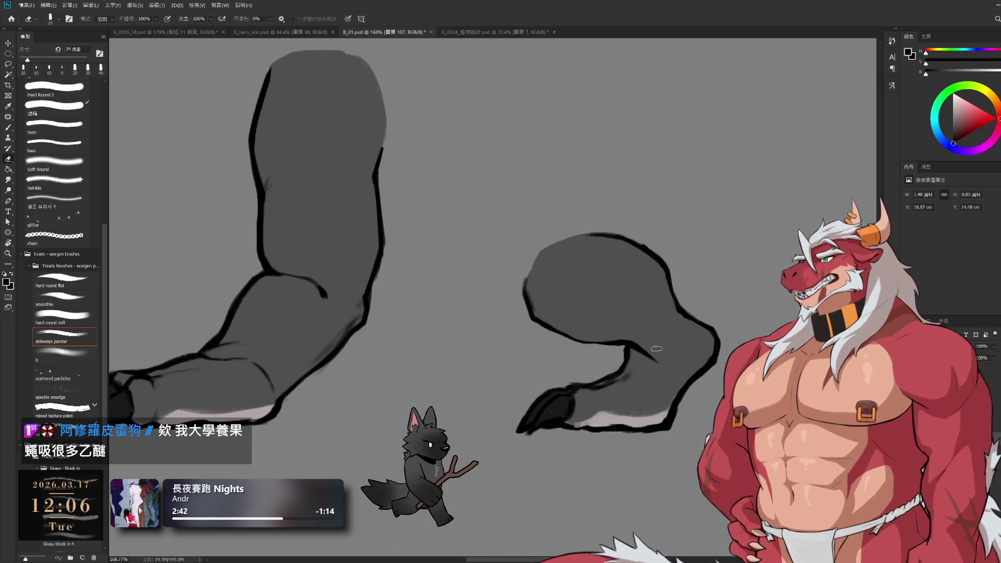
ctrl+click(664, 365)
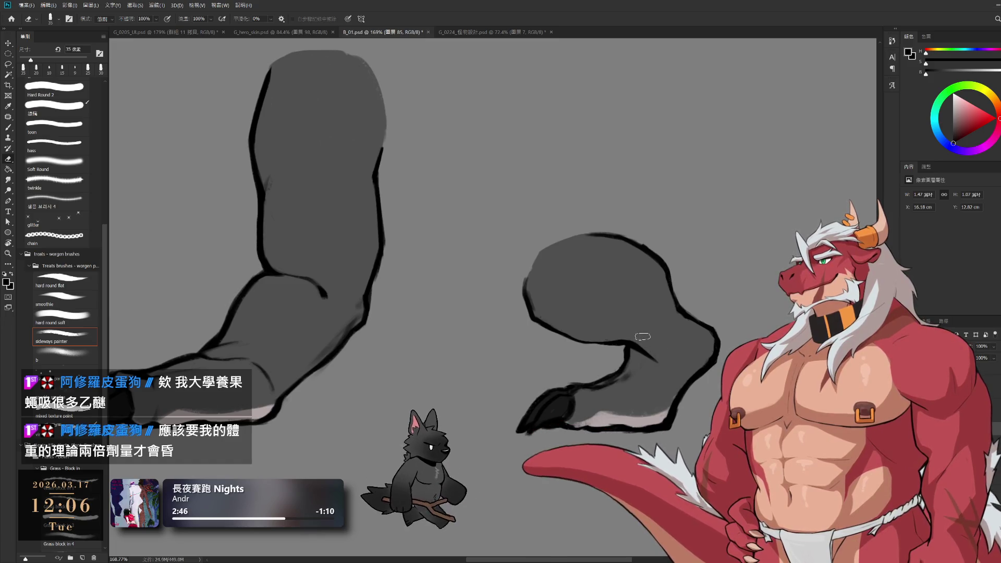
drag(639, 349, 657, 360)
key(b)
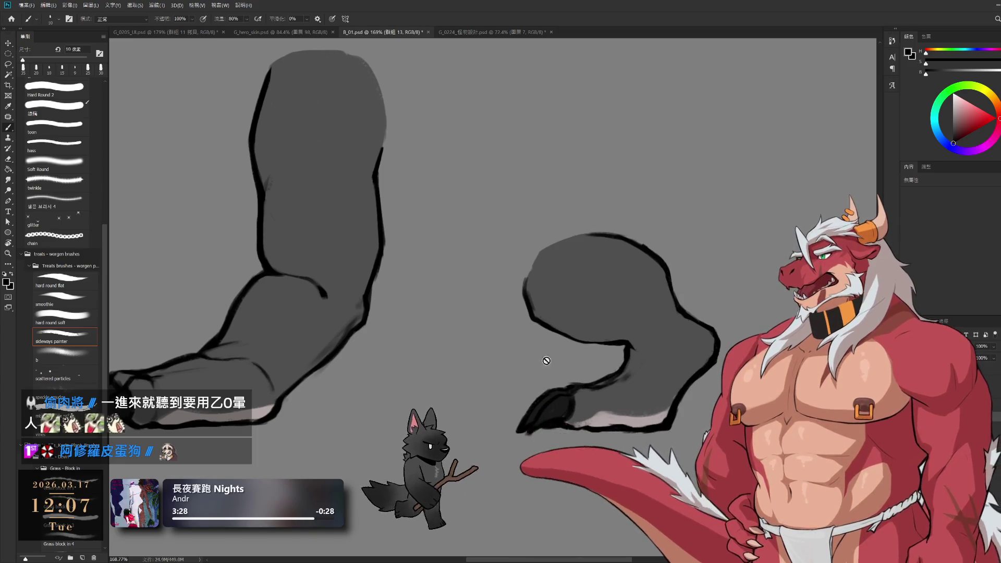
key(ctrl+z)
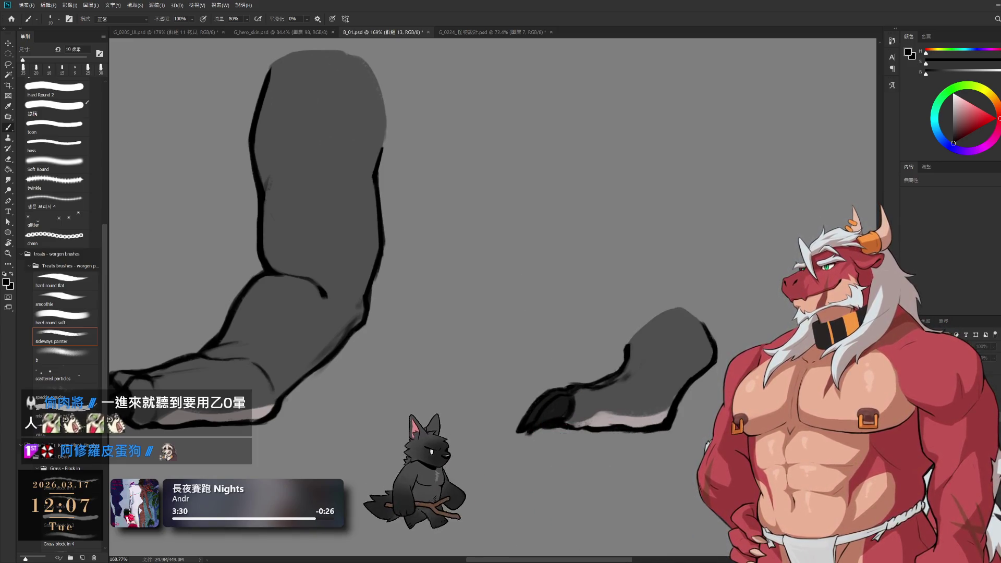
- Activate the right lower leg's layer and ink a heavy black outline along the foot's top
key(ctrl+shift+z)
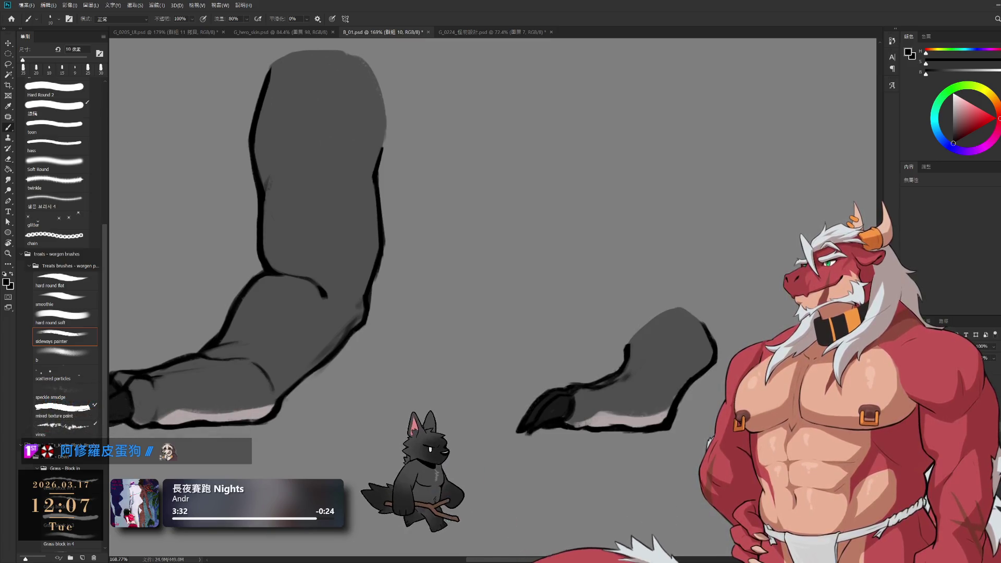
key(alt+bracketleft)
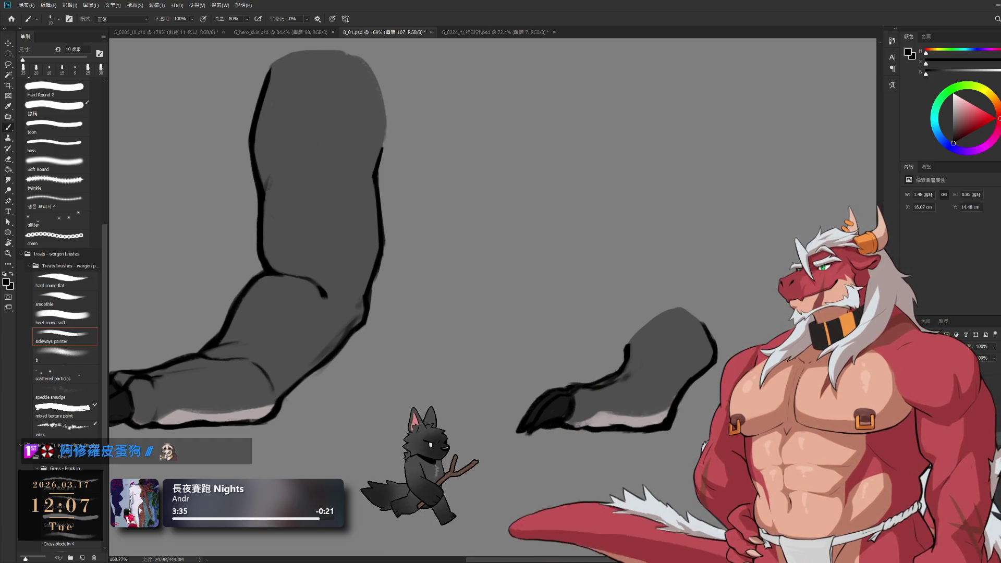
drag(609, 367, 611, 321)
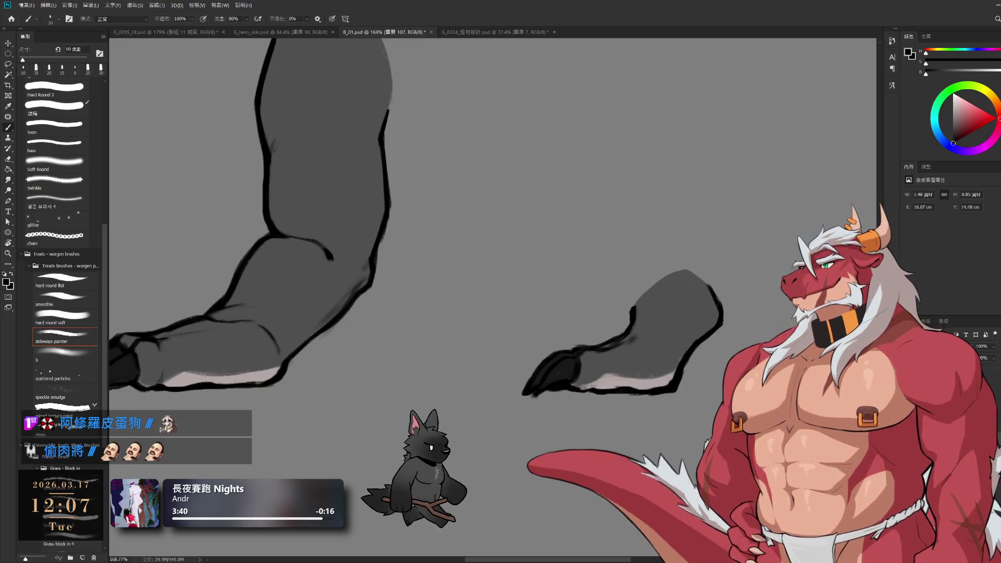
key(ctrl+z)
key(ctrl+z)
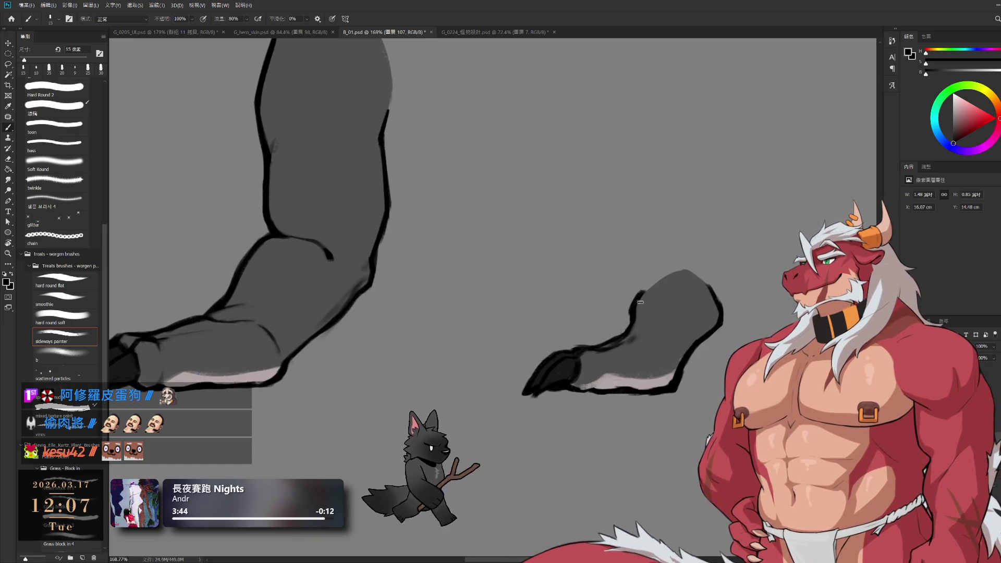
key(bracketright)
key(bracketleft)
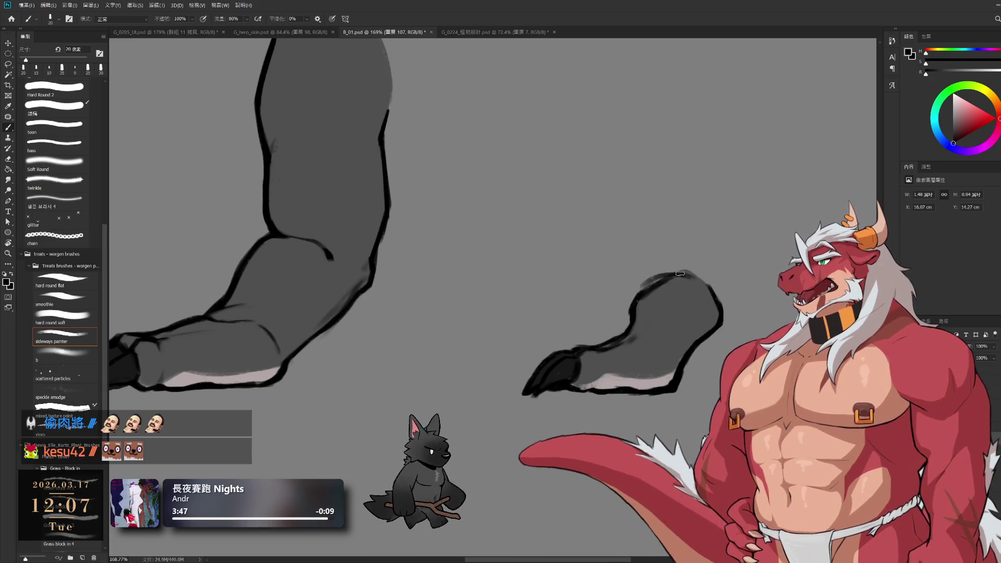
drag(646, 290, 690, 277)
- Tidy the new outline's edges with a progressively smaller eraser on the lower leg's layer
key(e)
key(b)
key(e)
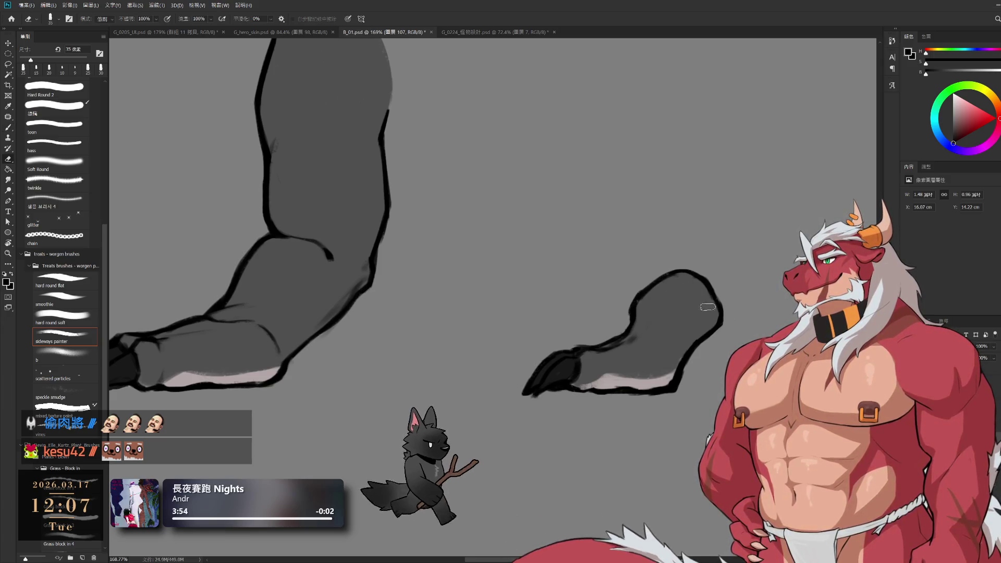
key(b)
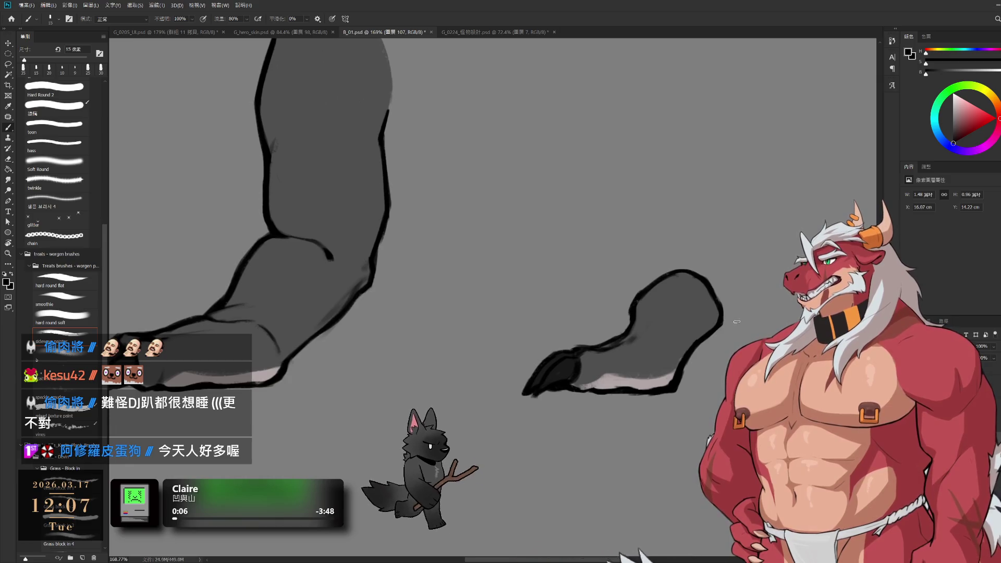
key(e)
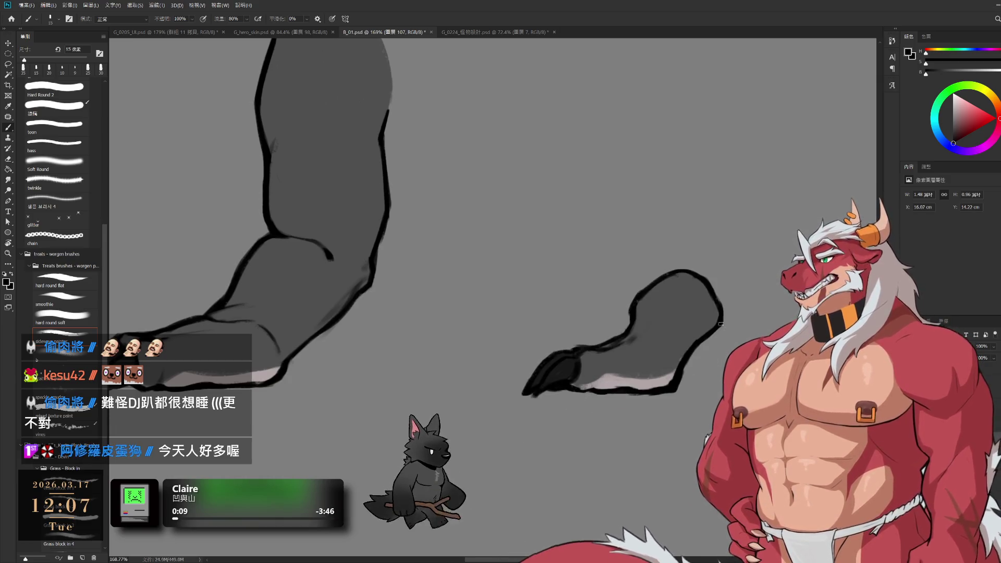
key(bracketleft)
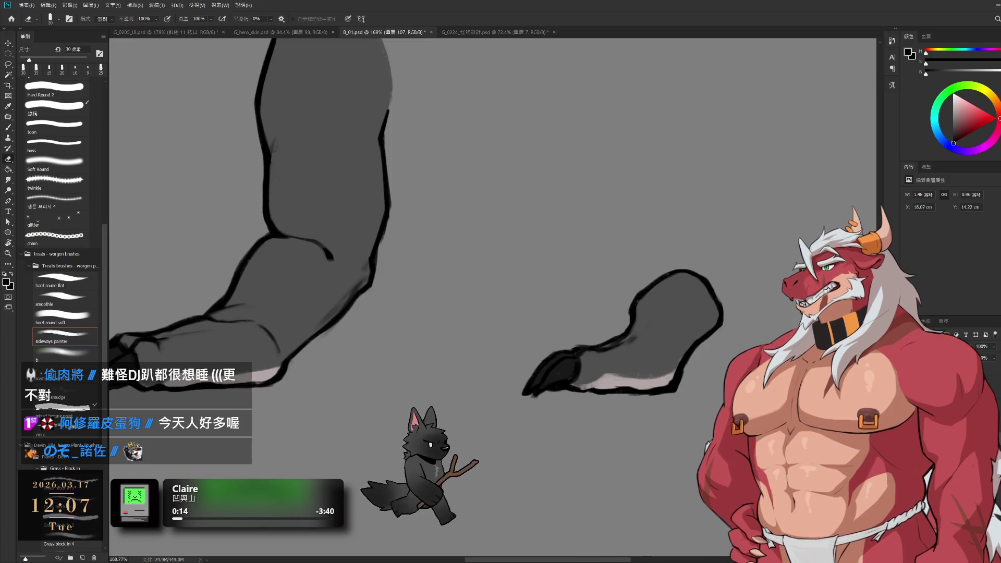
key(ctrl+g)
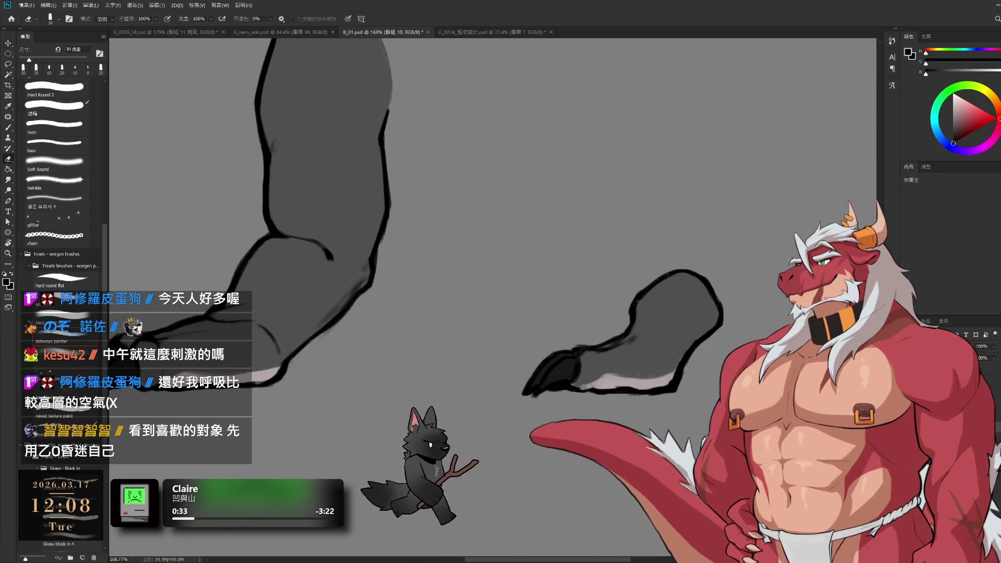
drag(703, 363, 723, 368)
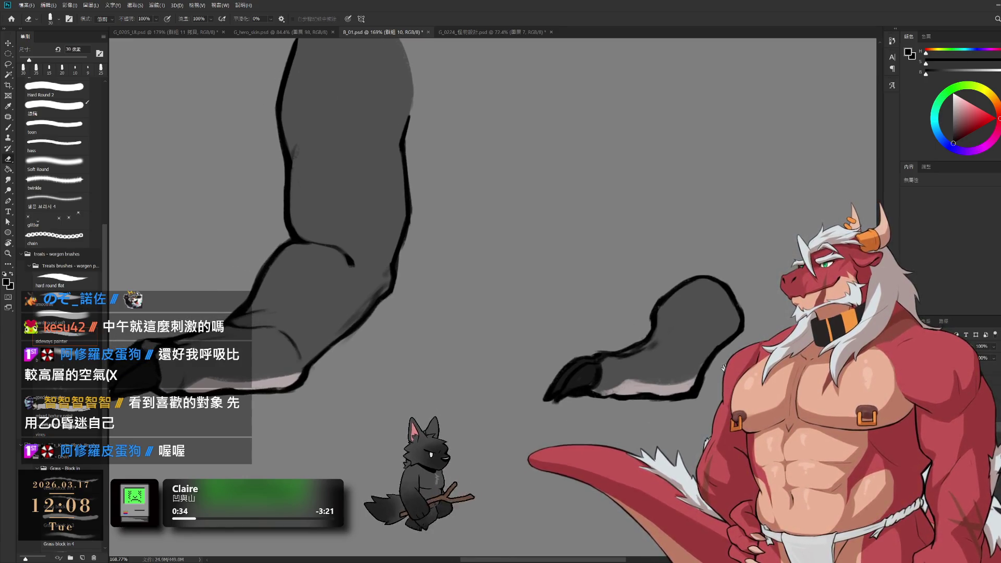
ctrl+click(657, 334)
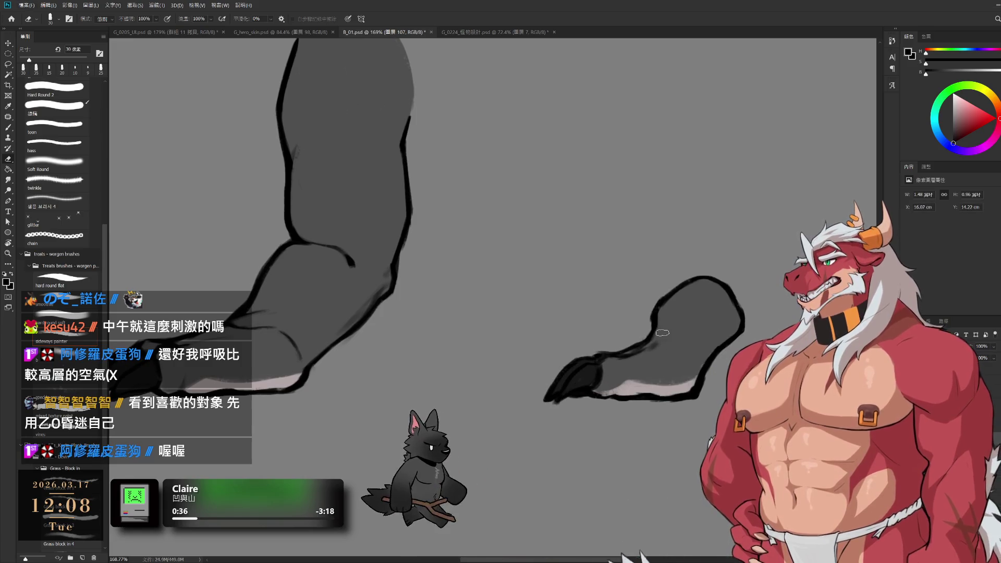
key(bracketleft)
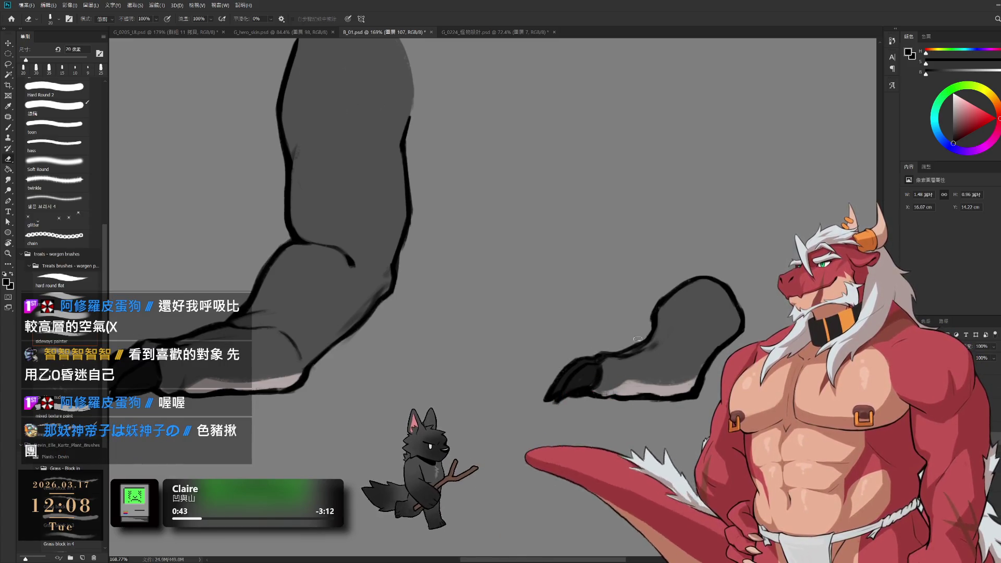
key(b)
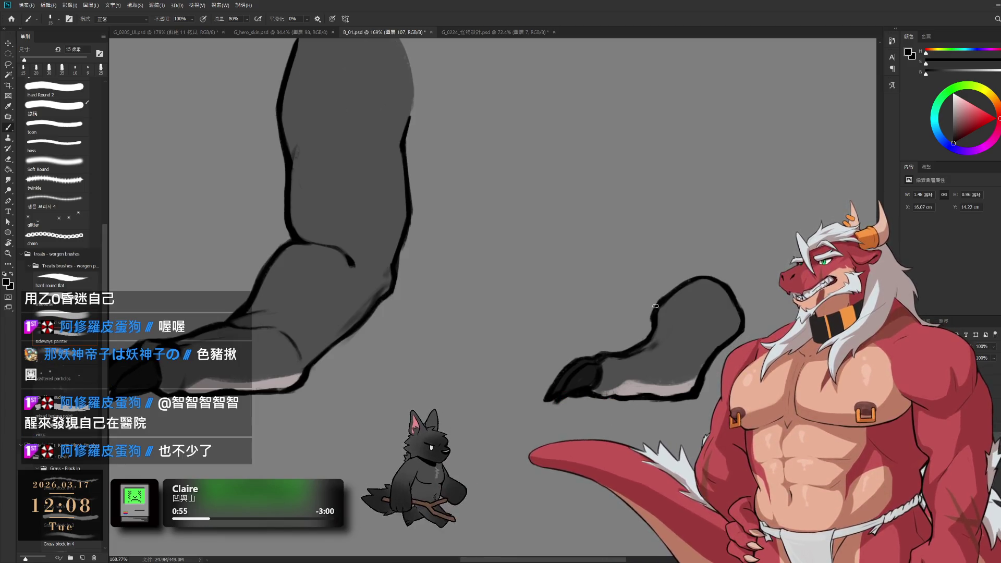
key(e)
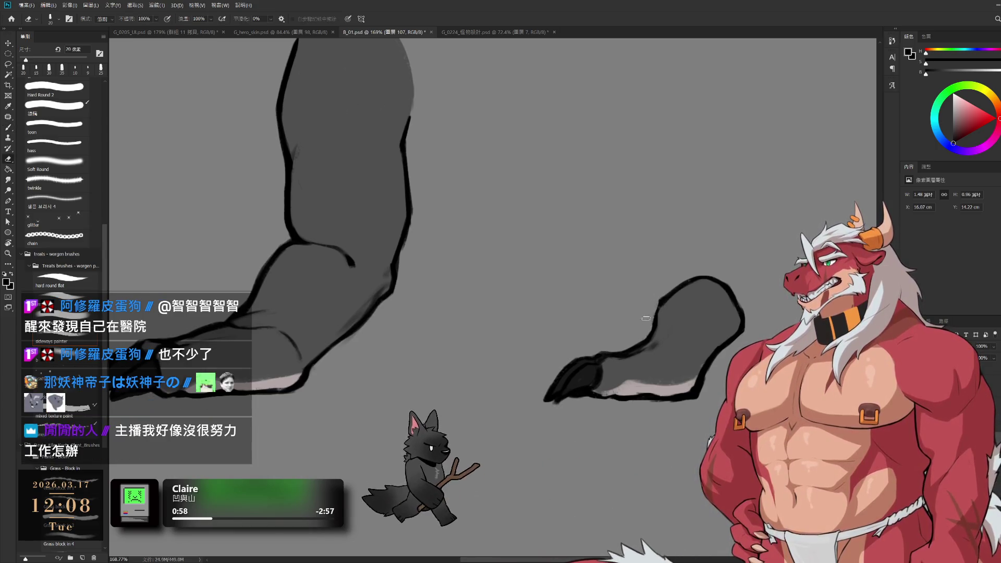
- Frame the thigh, compare the dark upper fill, and reveal the black-outlined thigh shape
mouse_move(640, 338)
mouse_down()
mouse_move(644, 357)
mouse_move(610, 323)
mouse_move(635, 313)
mouse_up()
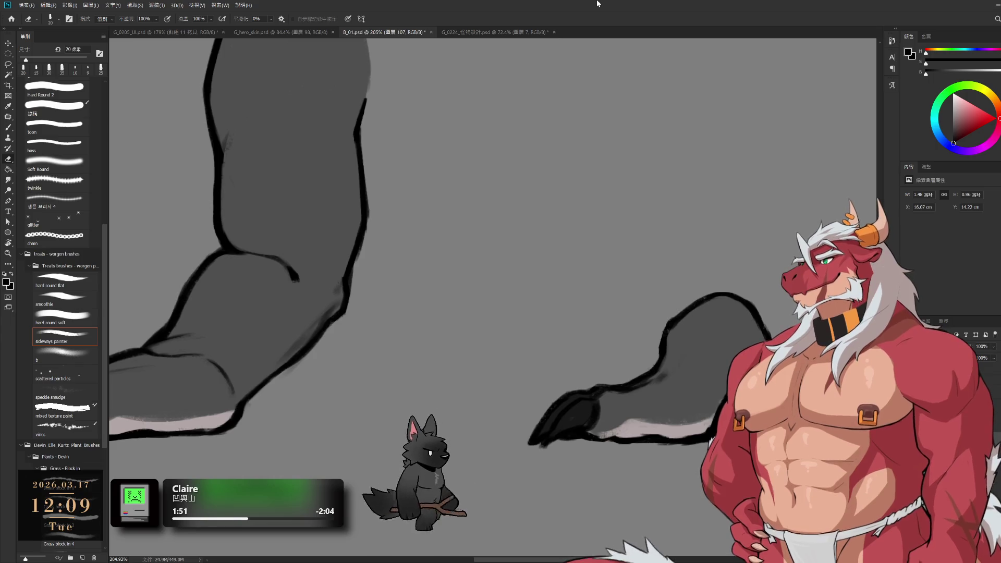
drag(677, 339, 665, 325)
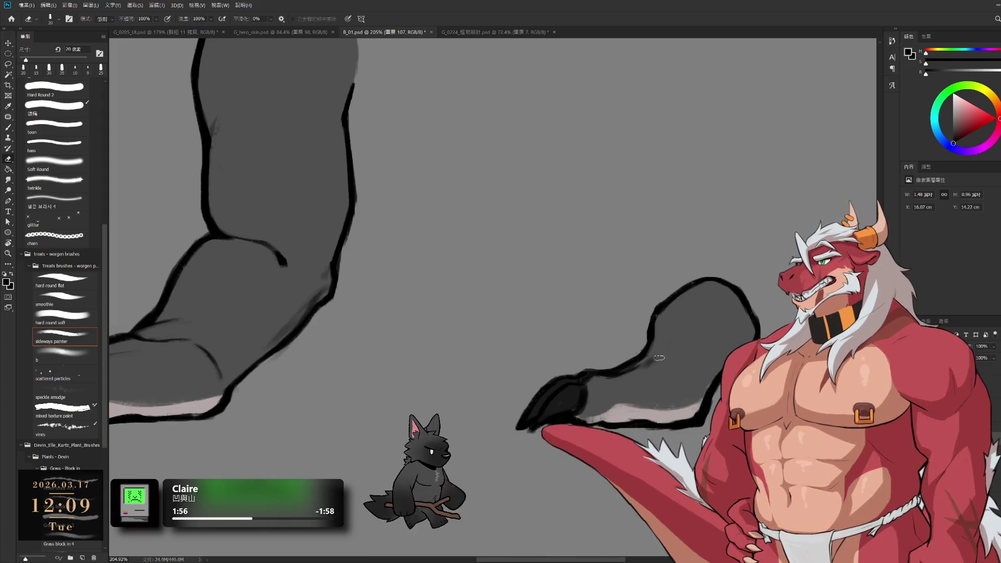
key(ctrl+z)
key(ctrl+shift+z)
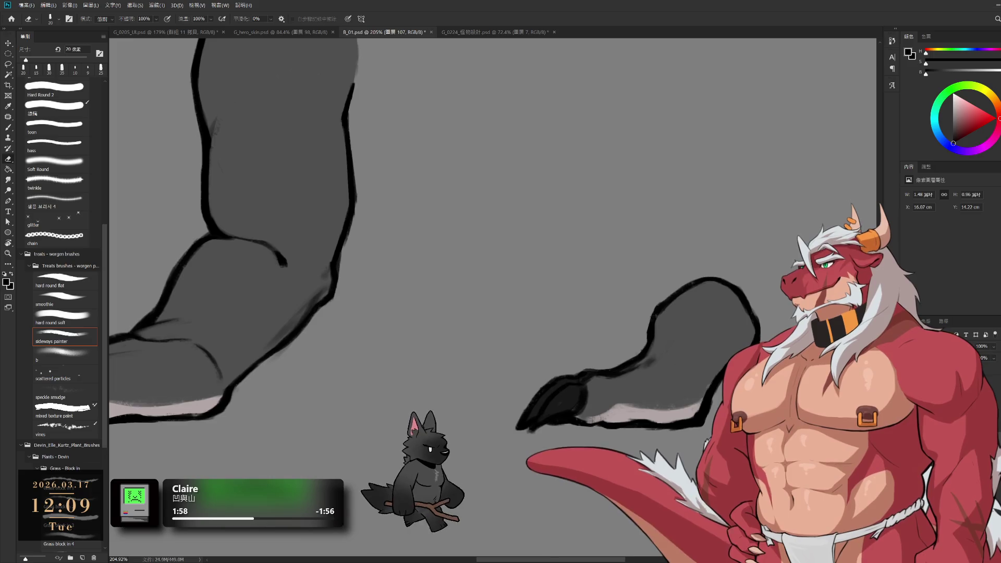
key(ctrl+z)
key(ctrl+shift+z)
key(ctrl+z)
key(ctrl+shift+z)
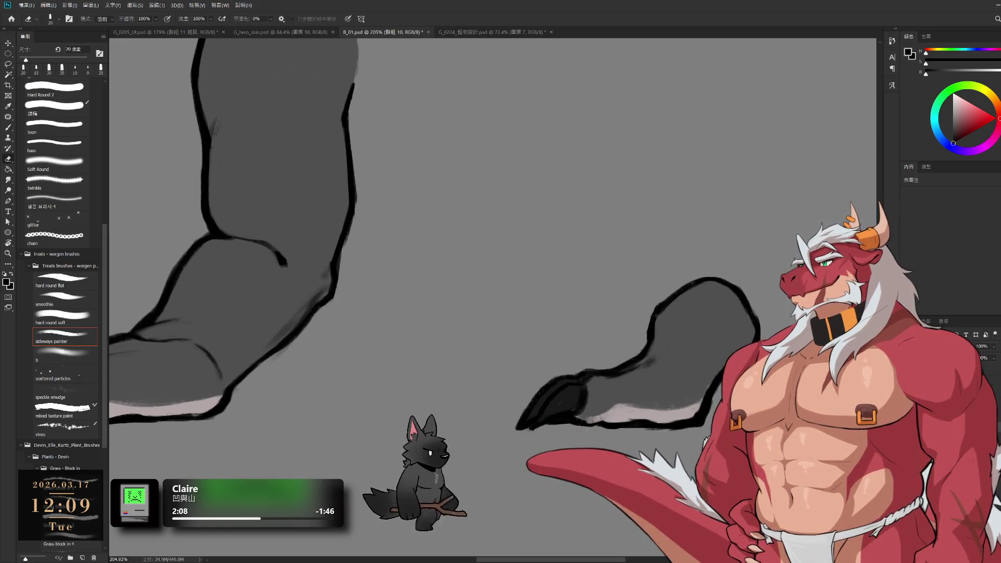
key(ctrl+z)
key(ctrl+shift+z)
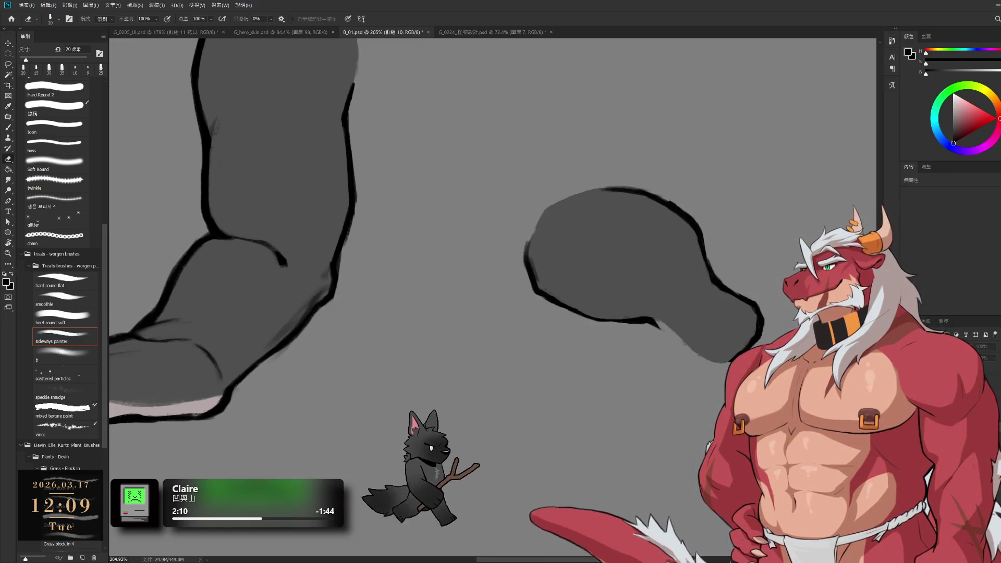
- Select the thigh's layer 106, double the brush size, activate group 13, and zoom out
ctrl+click(655, 216)
key(b)
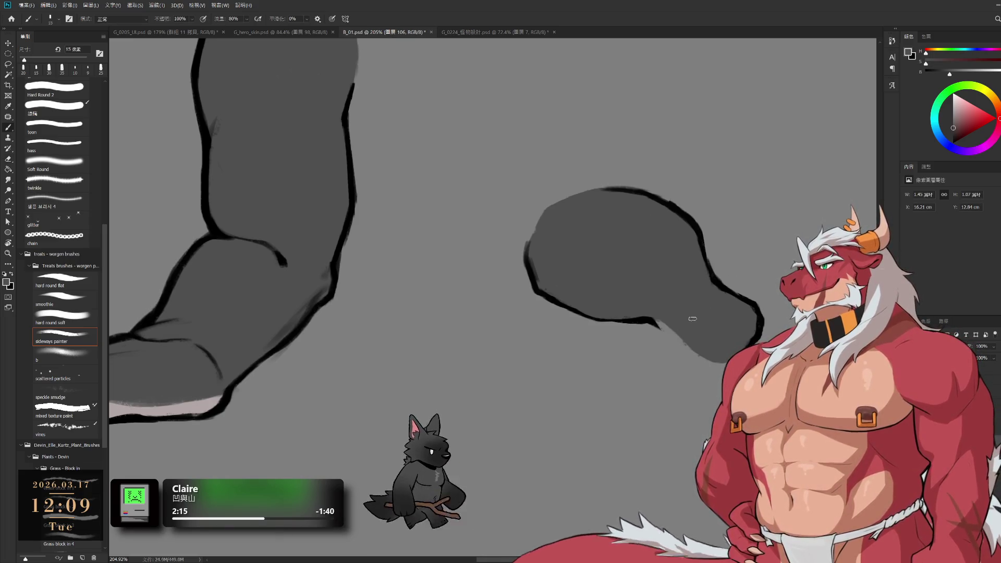
key(bracketright)
key(bracketright)
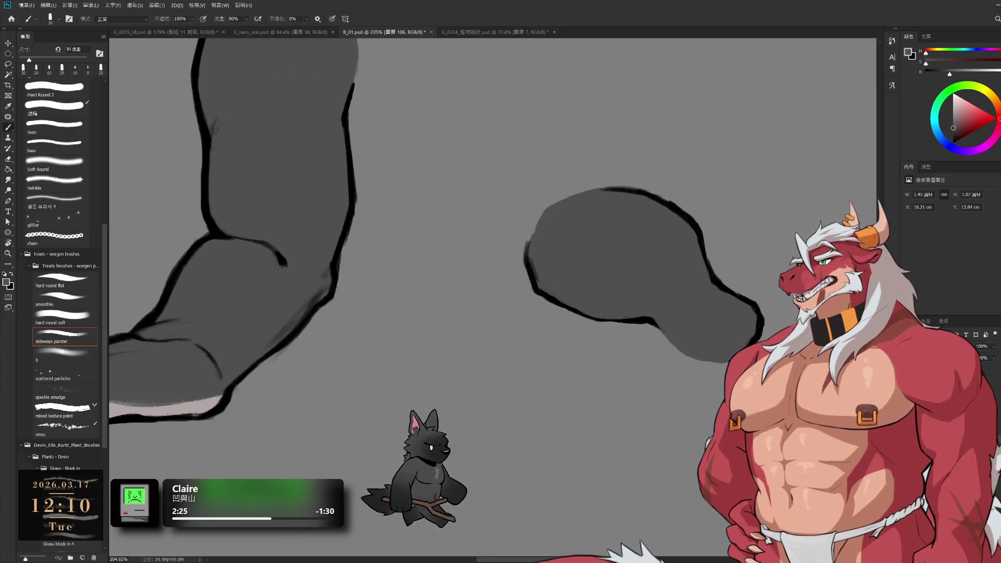
key(ctrl+g)
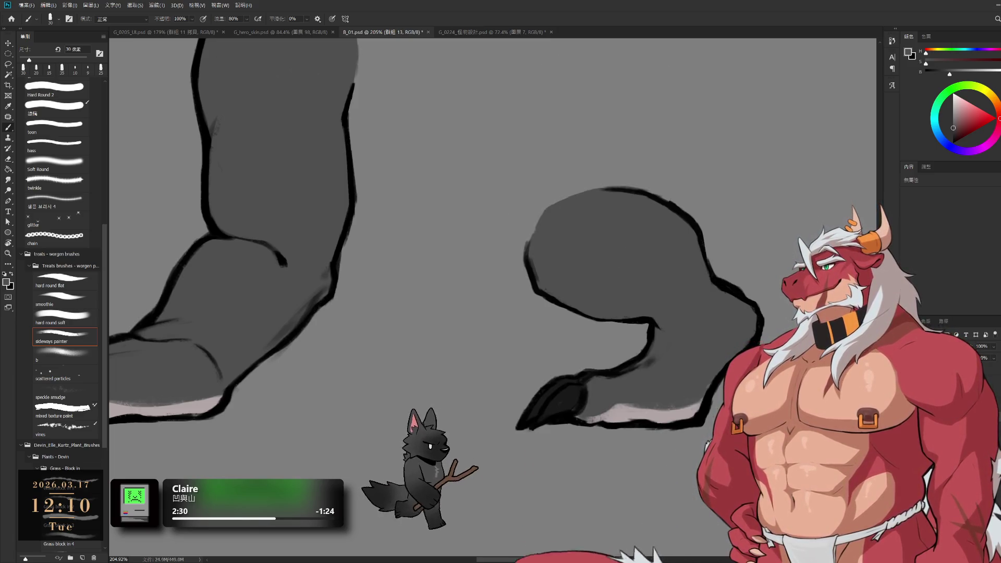
alt+click(710, 393)
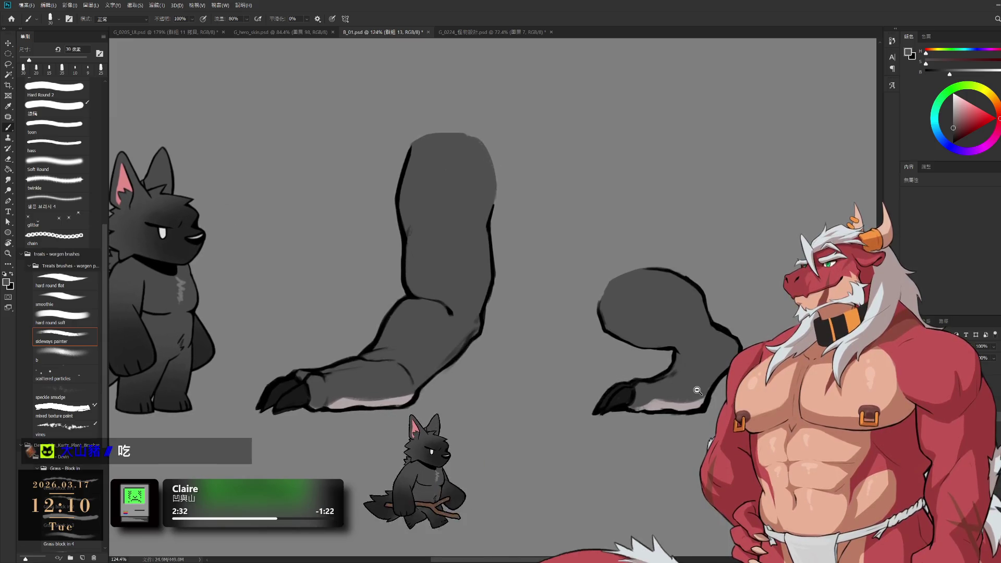
- Step back and forth through the right leg's history to compare with and without the thigh shape
key(ctrl+z)
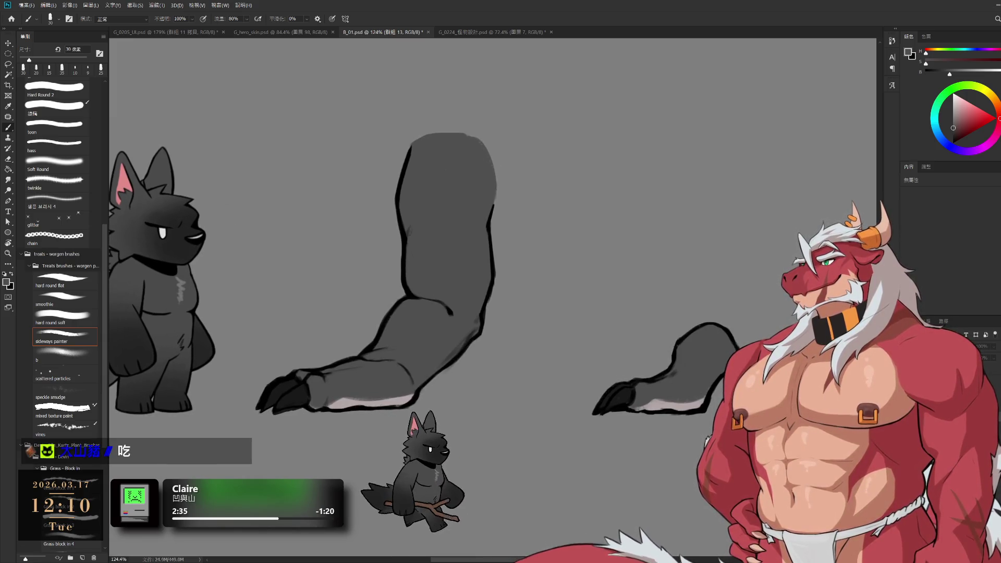
key(ctrl+z)
key(ctrl+shift+z)
key(ctrl+z)
key(ctrl+z)
key(ctrl+shift+z)
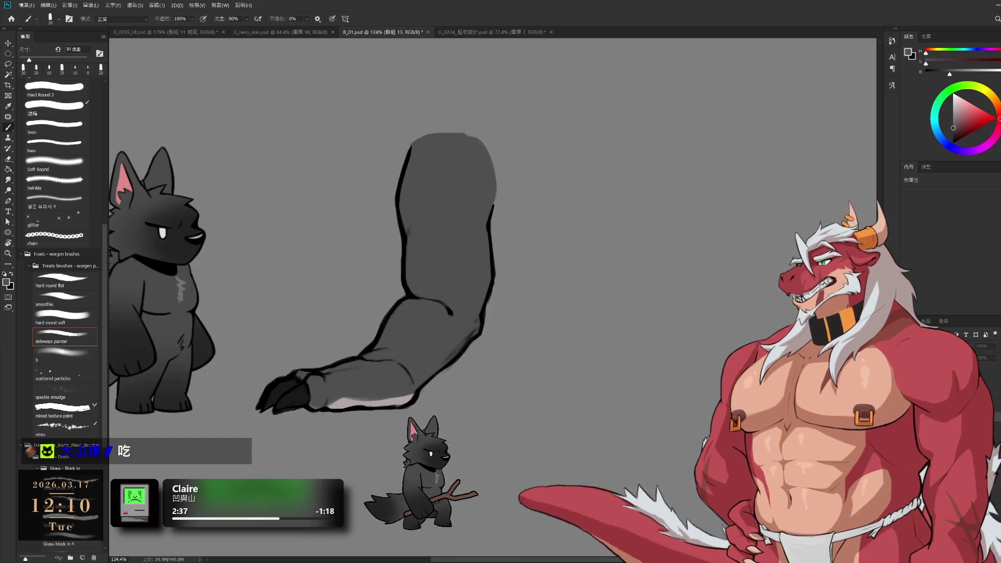
key(ctrl+shift+z)
key(ctrl+shift+z)
key(ctrl+shift+z)
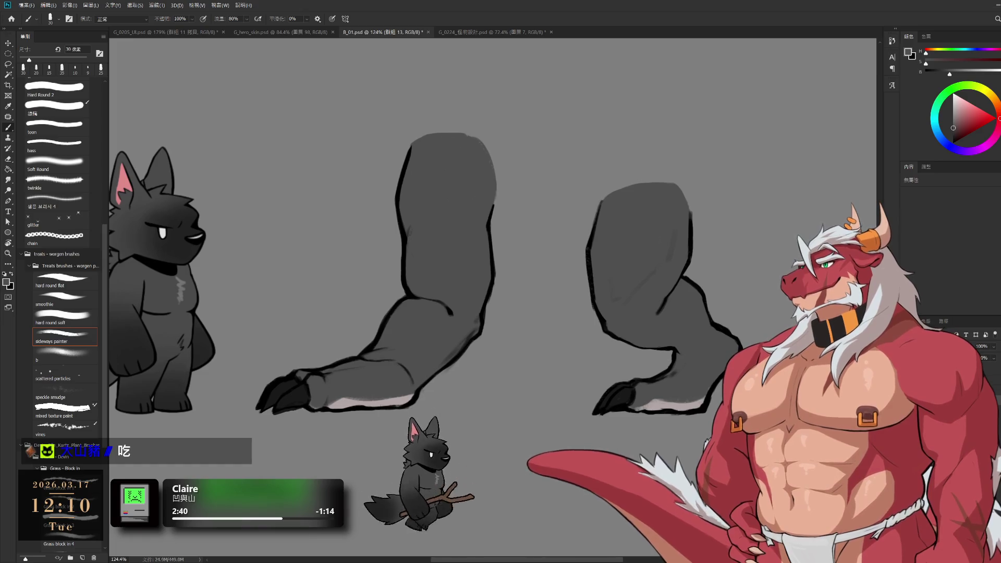
key(ctrl+z)
key(ctrl+shift+z)
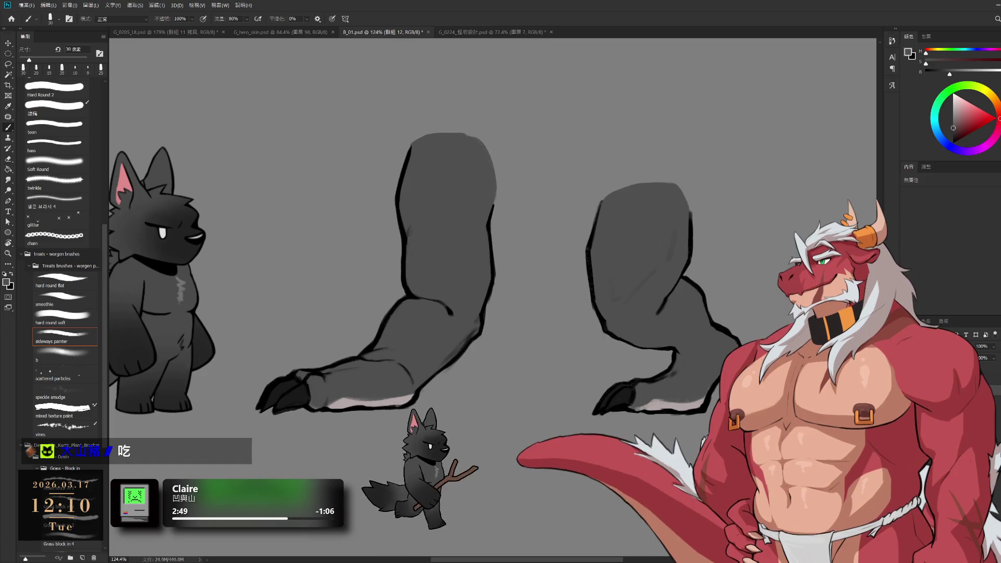
- Group the leg R1 layer, move to leg R2 and R3, and hide the clawed foot
key(alt+bracketleft)
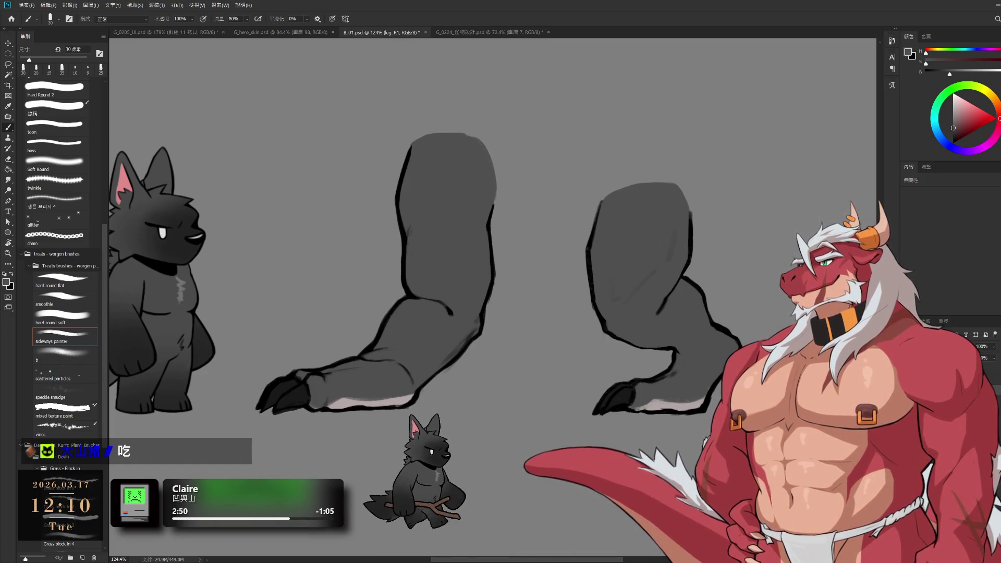
key(ctrl+g)
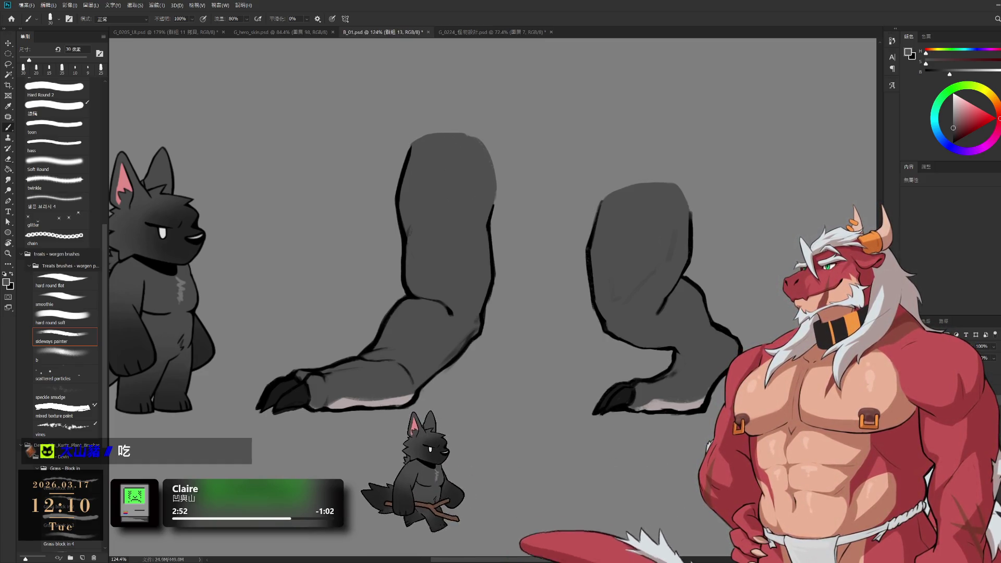
key(space)
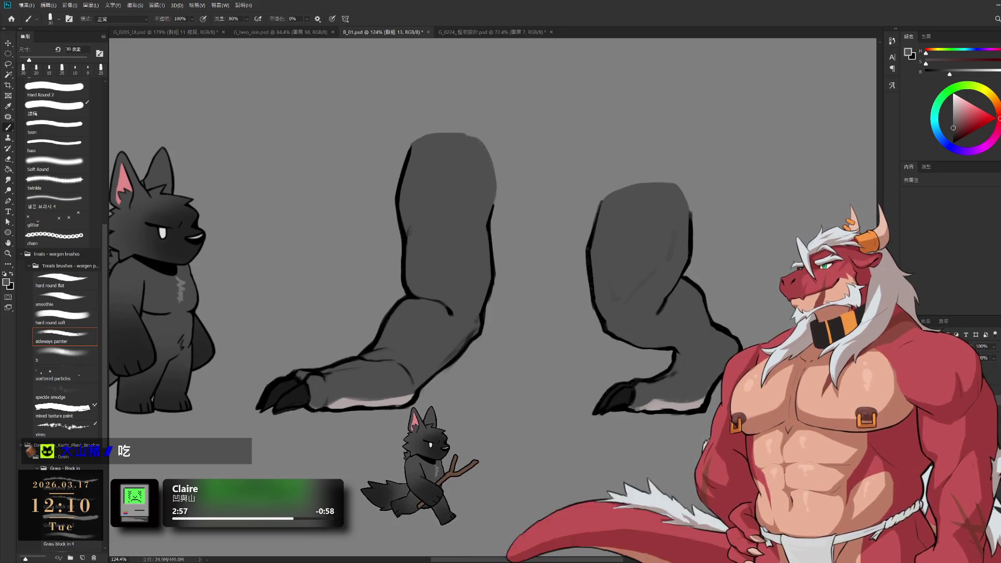
key(alt+bracketleft)
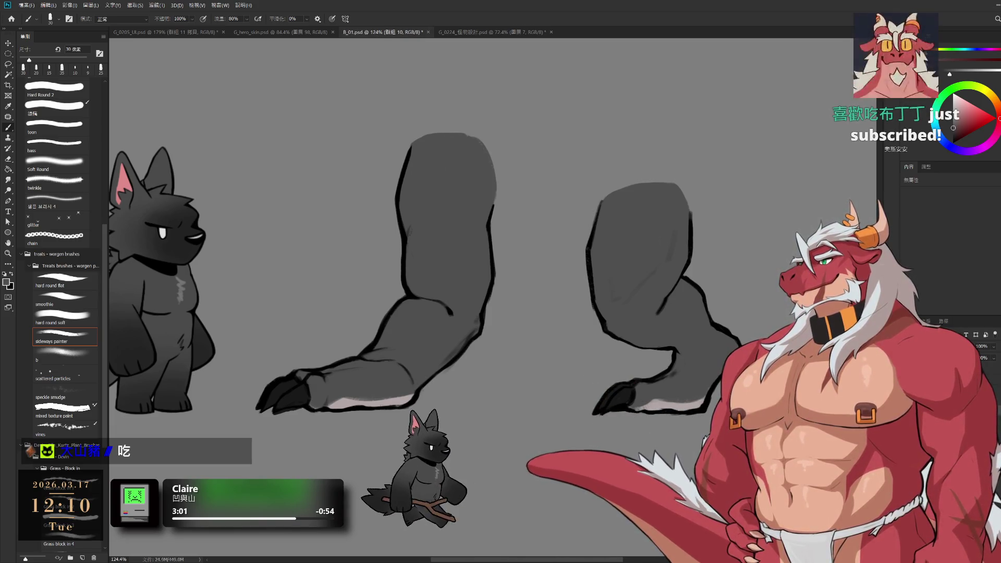
key(alt+bracketleft)
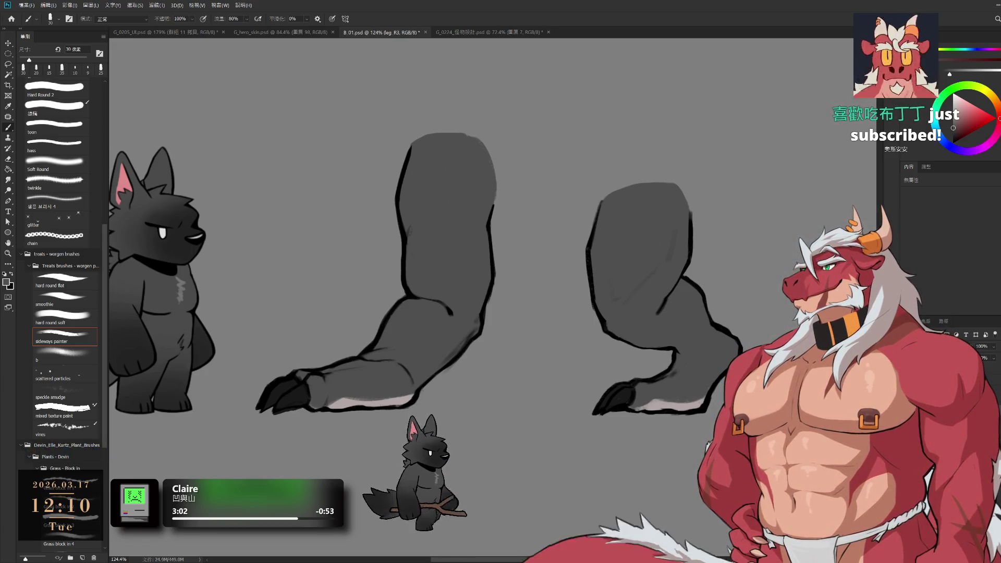
key(ctrl+comma)
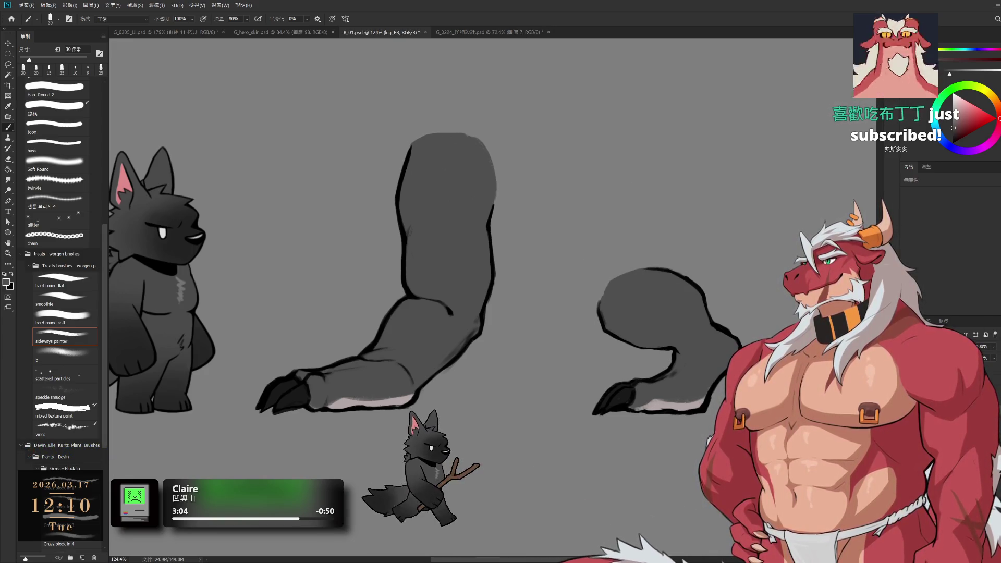
key(ctrl+comma)
key(ctrl+comma)
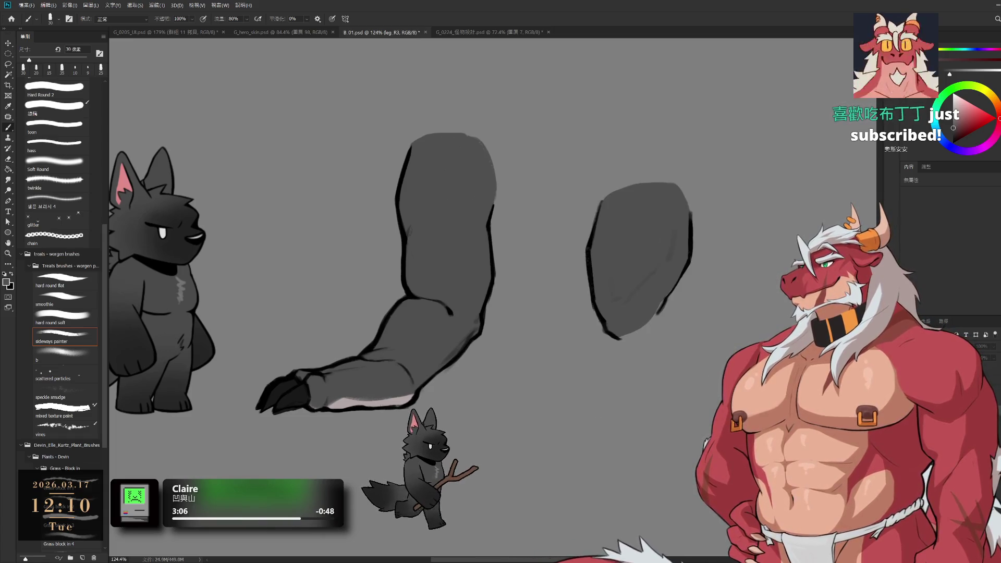
scroll(655, 300, up, 5)
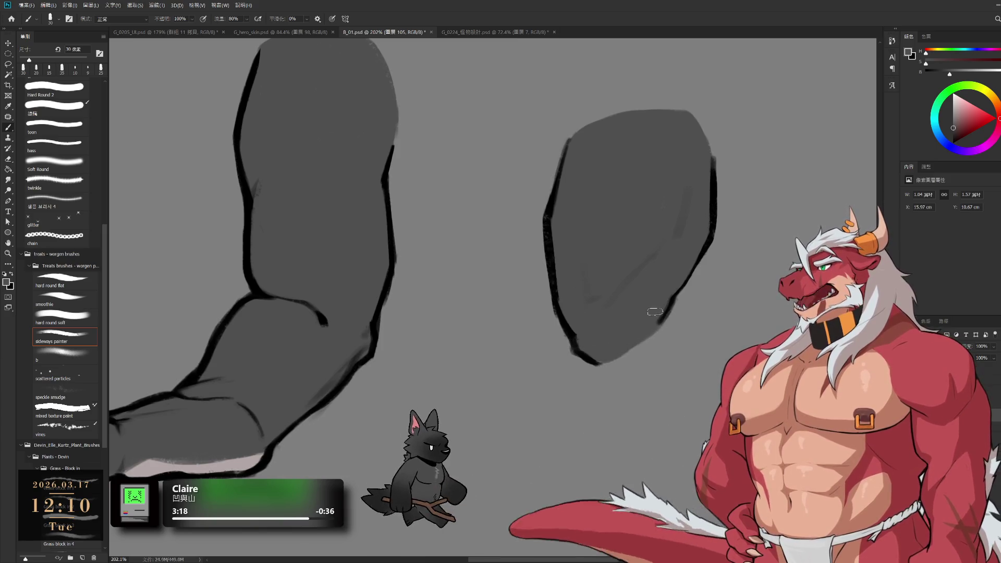
- Select the leg R1 group and hide its whole right-hand thigh shape
key(e)
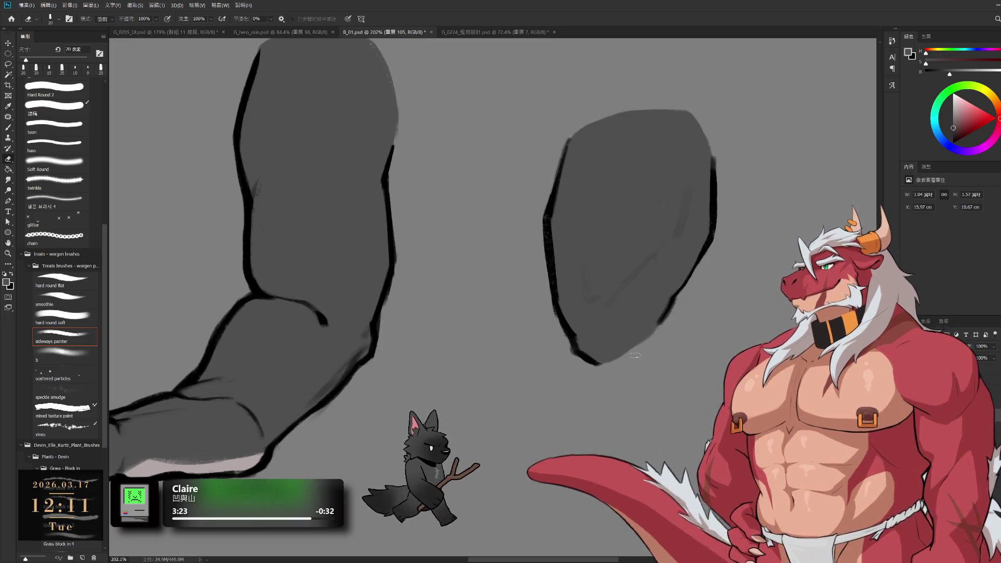
key(alt+bracketleft)
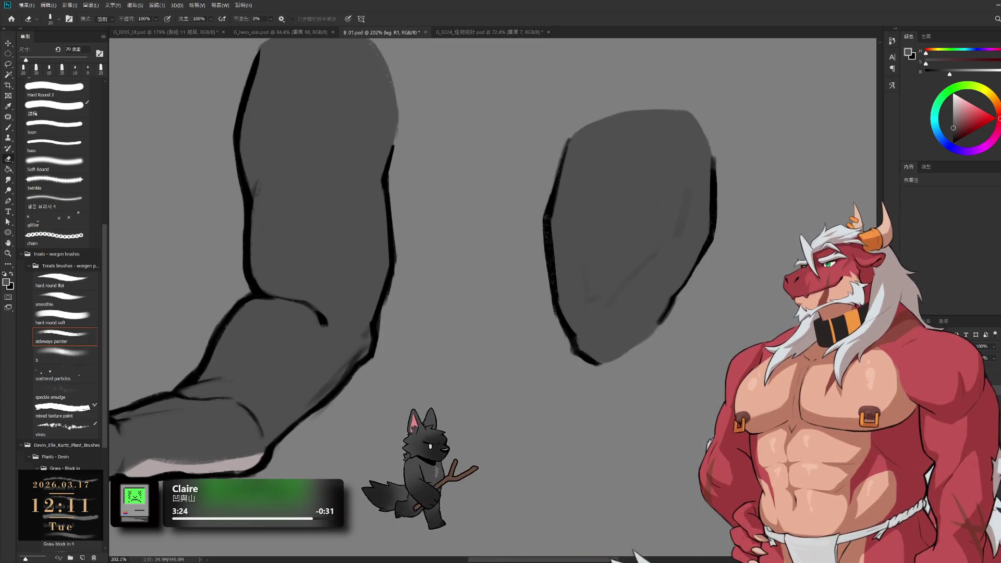
key(ctrl+comma)
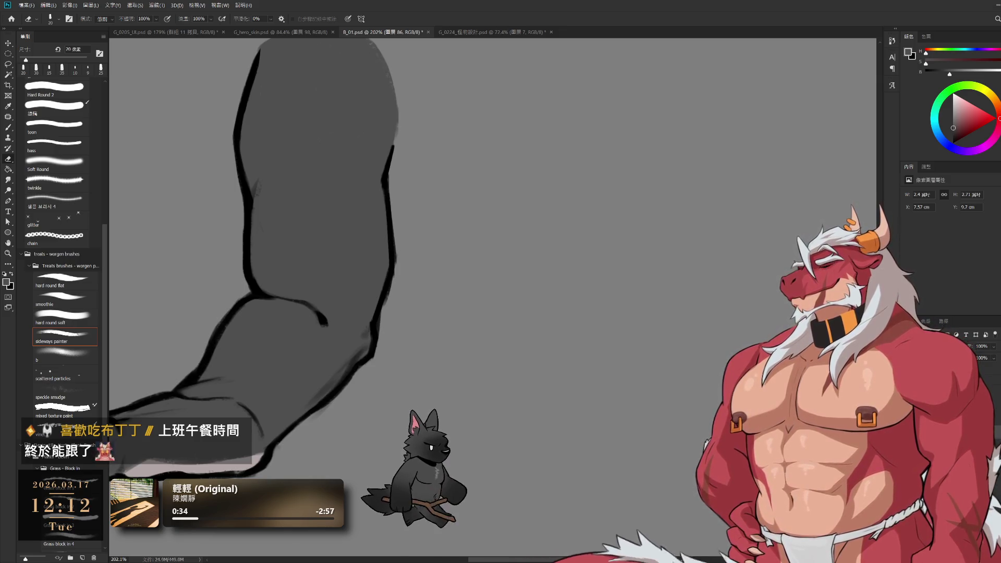
mouse_move(487, 250)
mouse_down()
mouse_move(677, 256)
mouse_move(699, 292)
mouse_up()
- Lasso the back edge of the leg's outline and lift it onto its own layer
scroll(699, 292, down, 3)
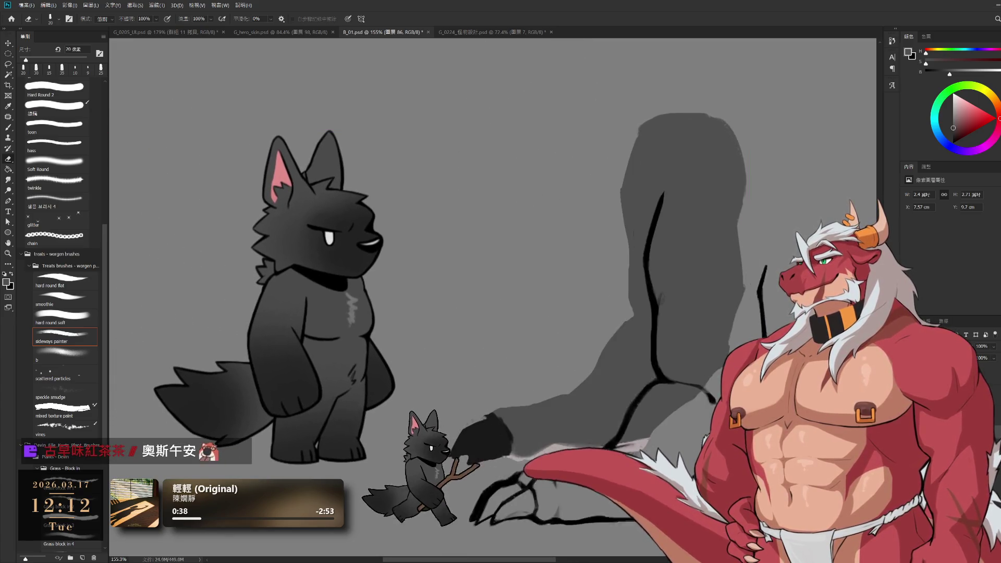
key(l)
drag(626, 315, 672, 320)
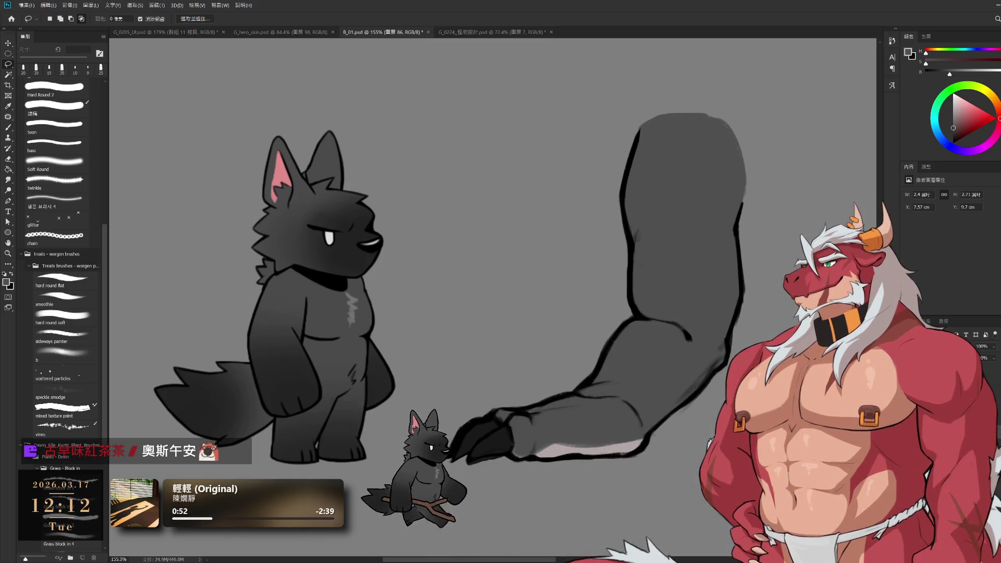
click(710, 346)
mouse_move(756, 339)
mouse_down()
mouse_move(615, 312)
mouse_move(519, 230)
mouse_move(584, 99)
mouse_move(759, 76)
mouse_move(824, 120)
mouse_move(831, 245)
mouse_move(767, 336)
mouse_move(774, 235)
mouse_up()
key(ctrl+shift+j)
- Undo the outline shift, restoring the selection around the lower leg and clawed foot
key(ctrl+z)
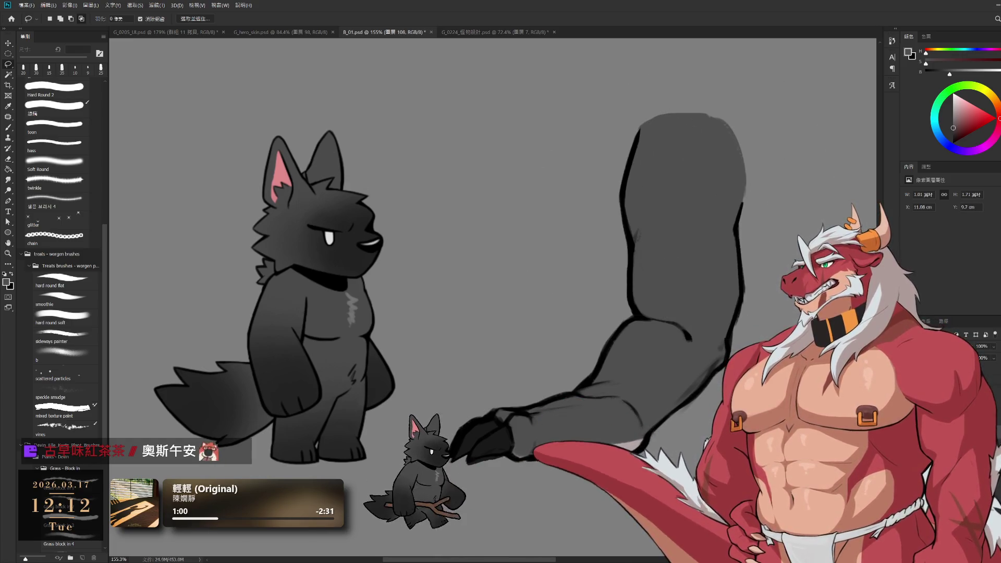
key(ctrl+shift+z)
key(ctrl+z)
key(ctrl+z)
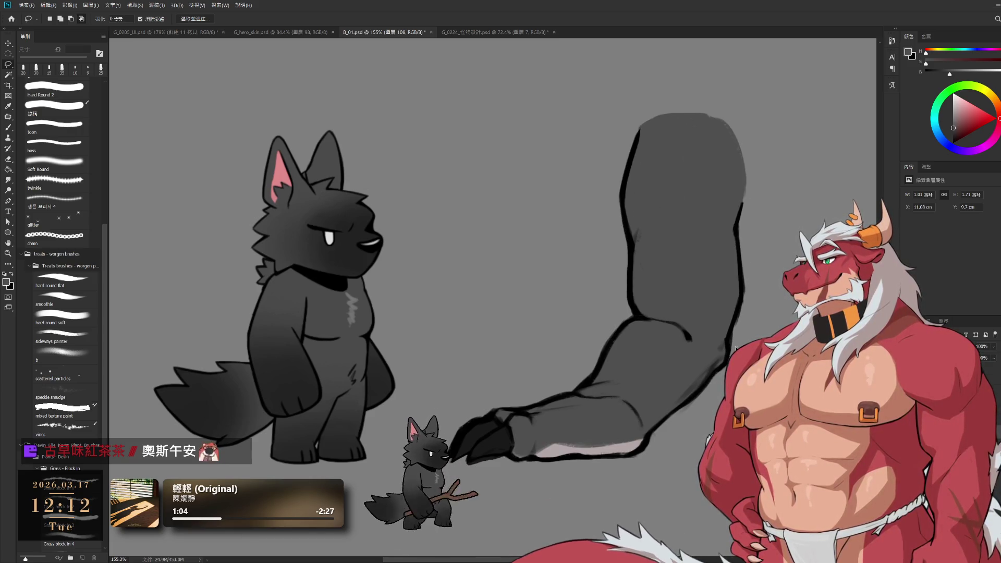
key(ctrl+z)
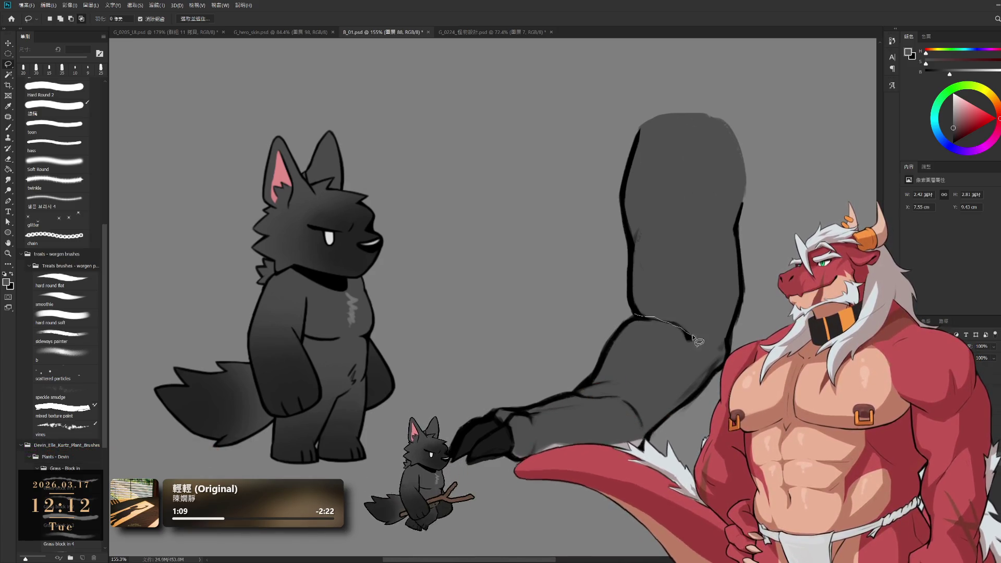
key(ctrl+z)
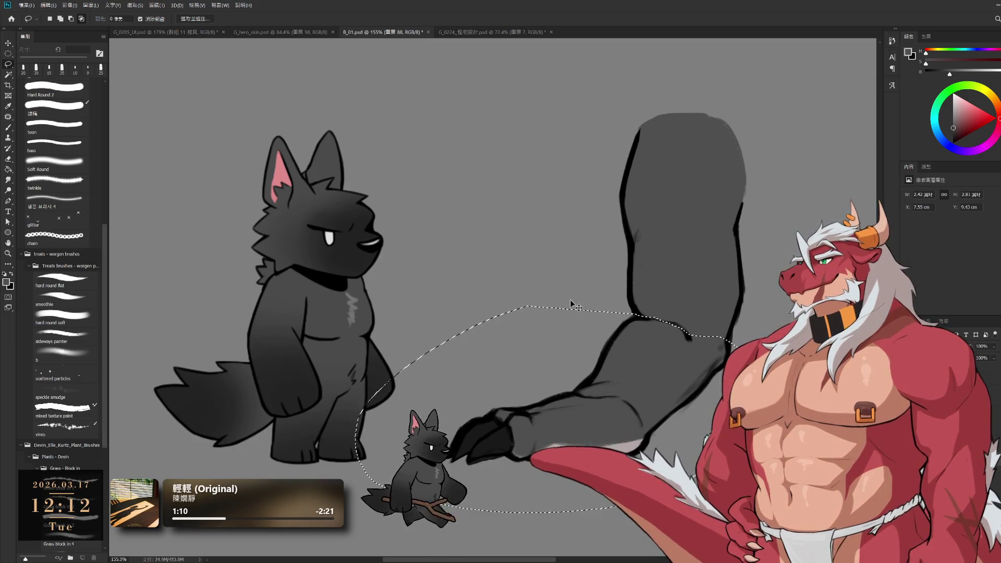
- Delete the selected lower leg and foot from both the grey fill and outline layers
key(ctrl+shift+z)
key(ctrl+z)
key(ctrl+z)
key(ctrl+shift+z)
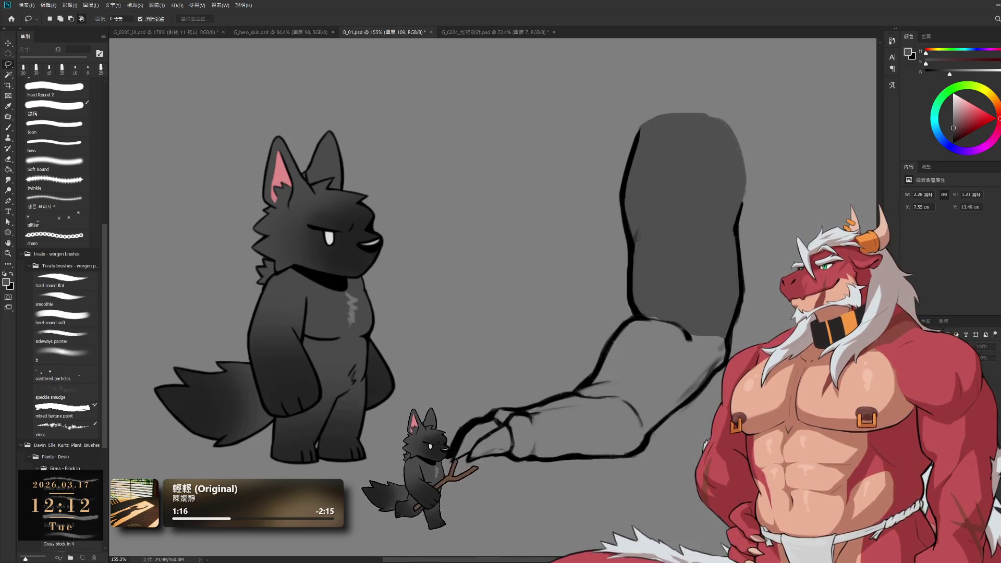
key(ctrl+z)
key(ctrl+z)
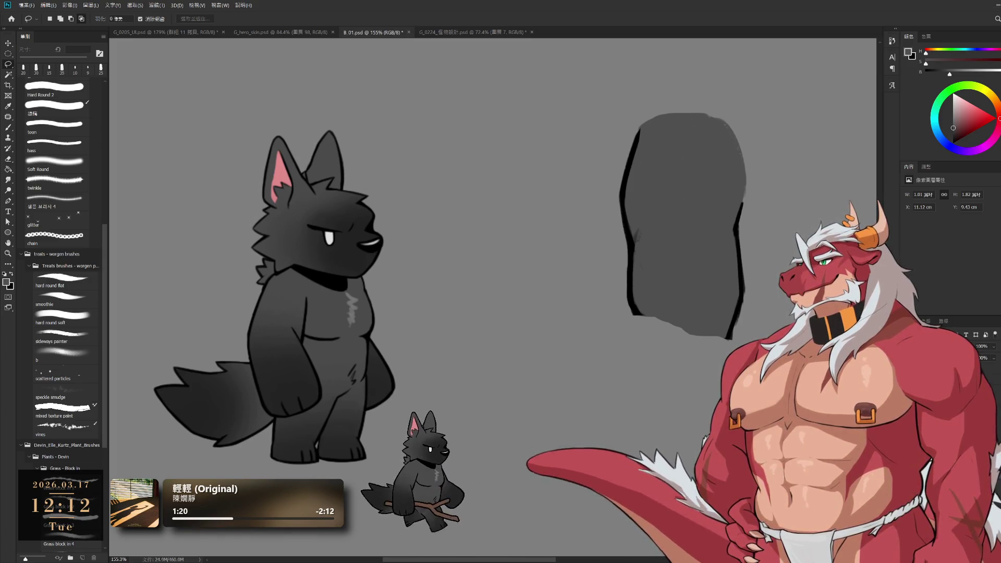
key(ctrl+z)
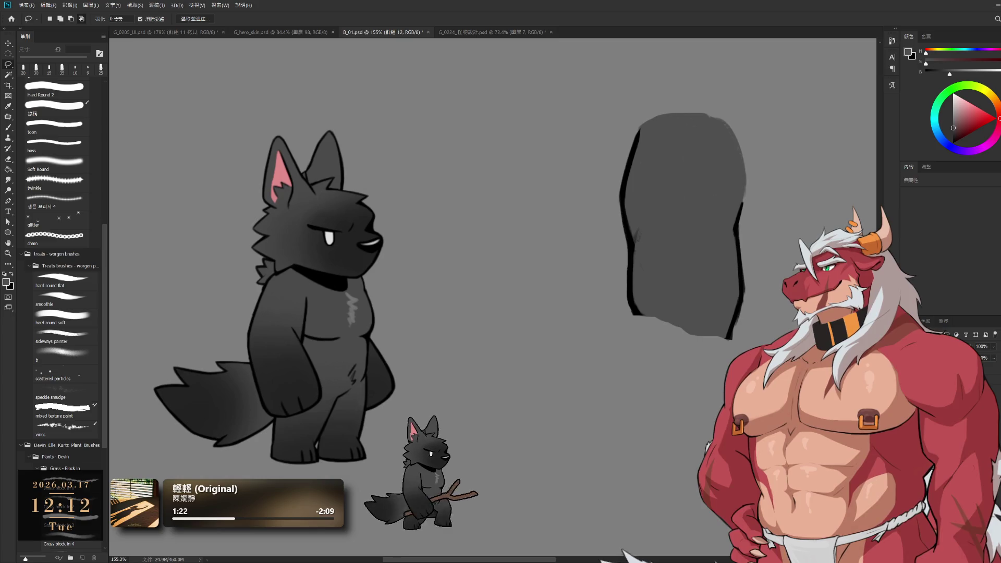
key(ctrl+shift+z)
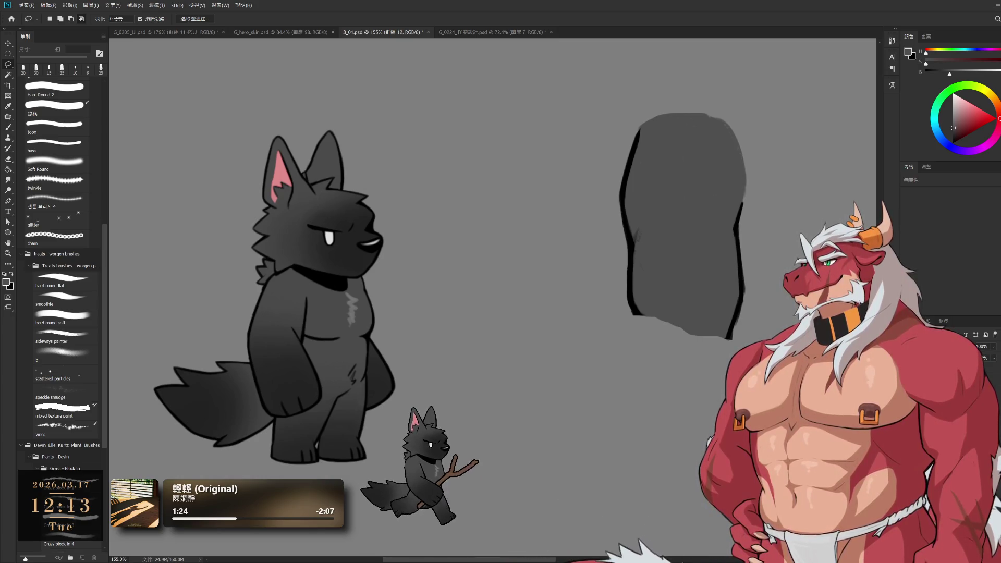
key(b)
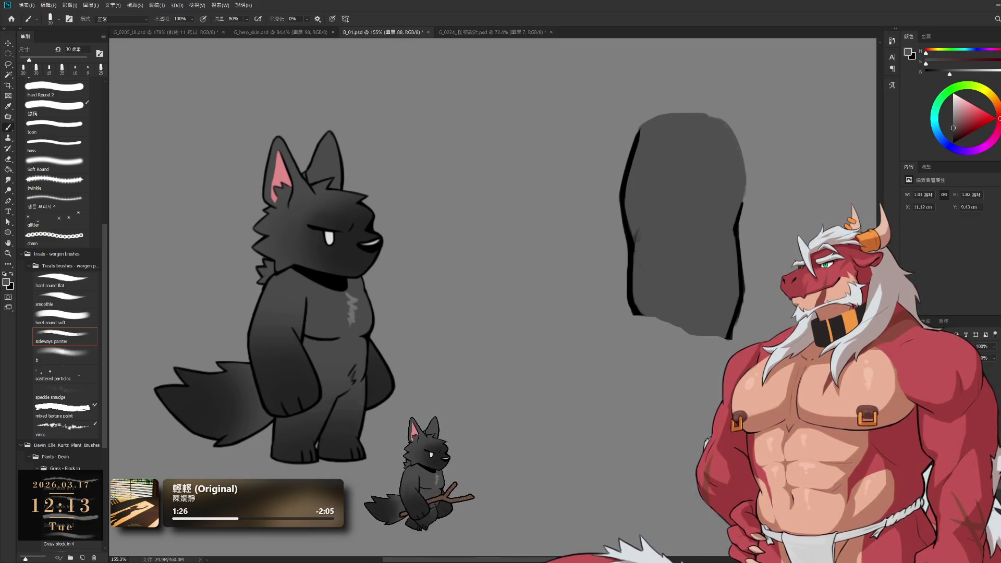
- Paint grey with a larger brush to extend the thigh into a fuller, rounded bottom
key(bracketright)
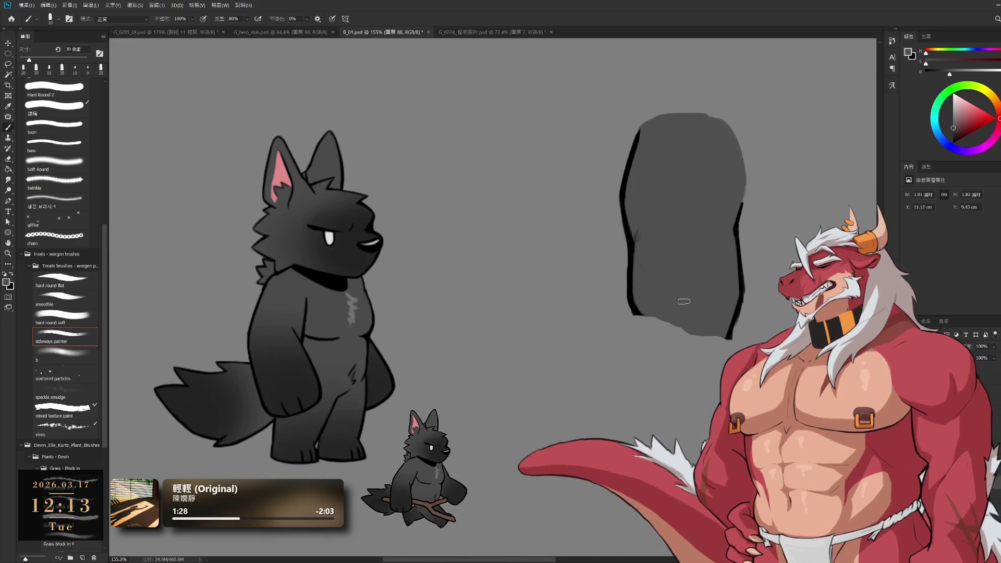
key(bracketright)
drag(662, 332, 694, 335)
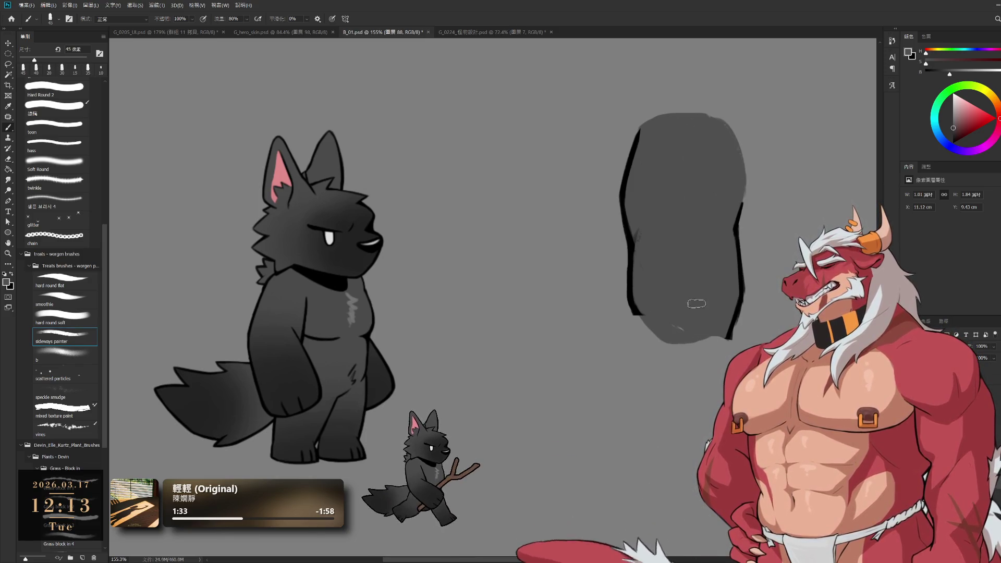
drag(642, 306, 679, 336)
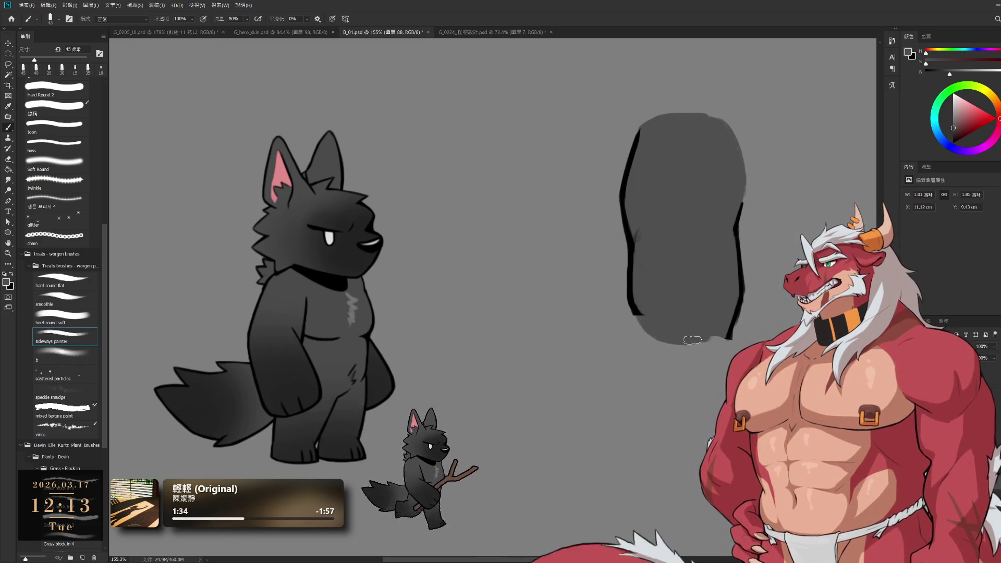
key(e)
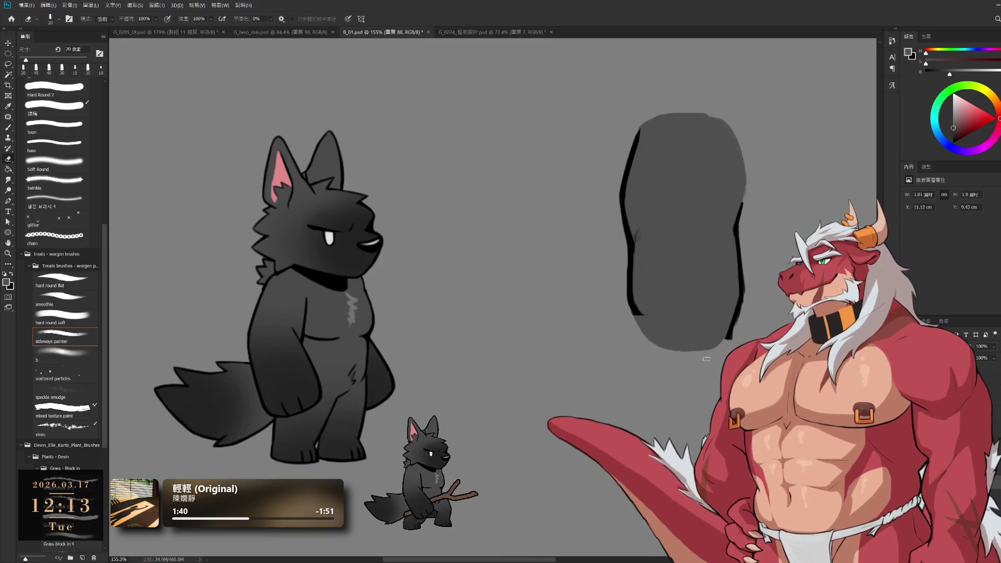
key(bracketright)
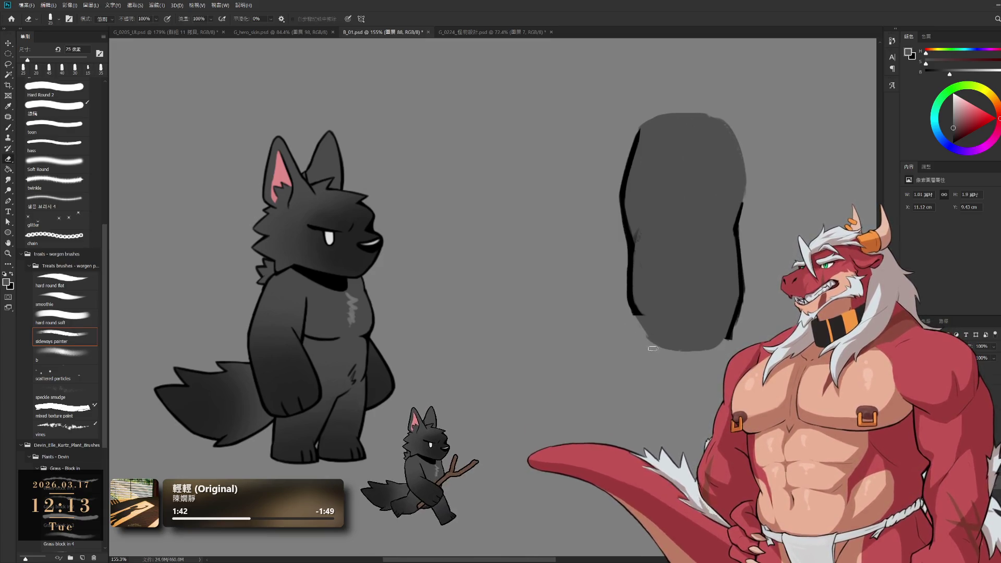
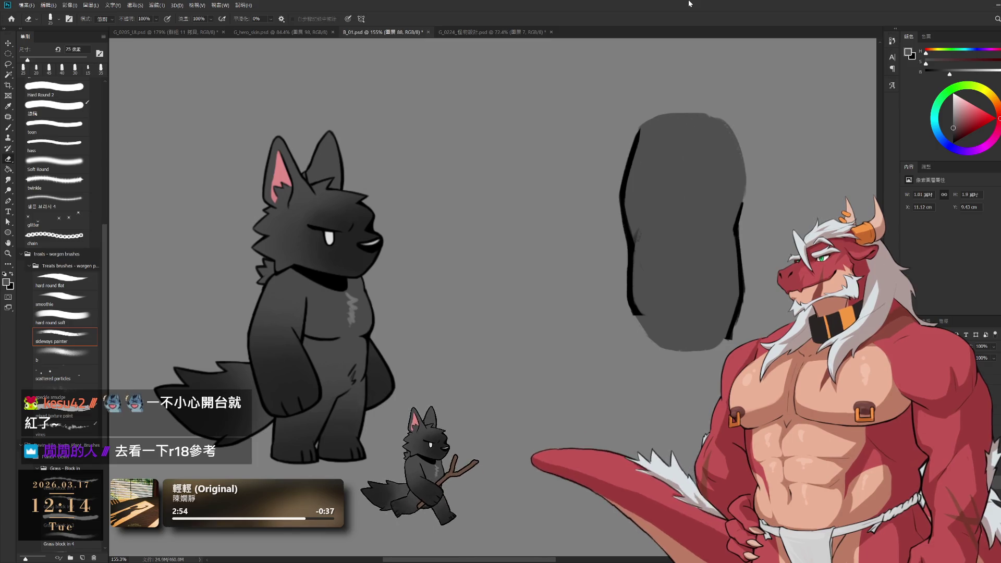
- Nudge the outline strokes and brush a 15 px black outline down the blob's lower left
mouse_move(638, 303)
mouse_down()
mouse_move(650, 342)
mouse_move(647, 314)
mouse_up()
key(b)
alt+click(635, 308)
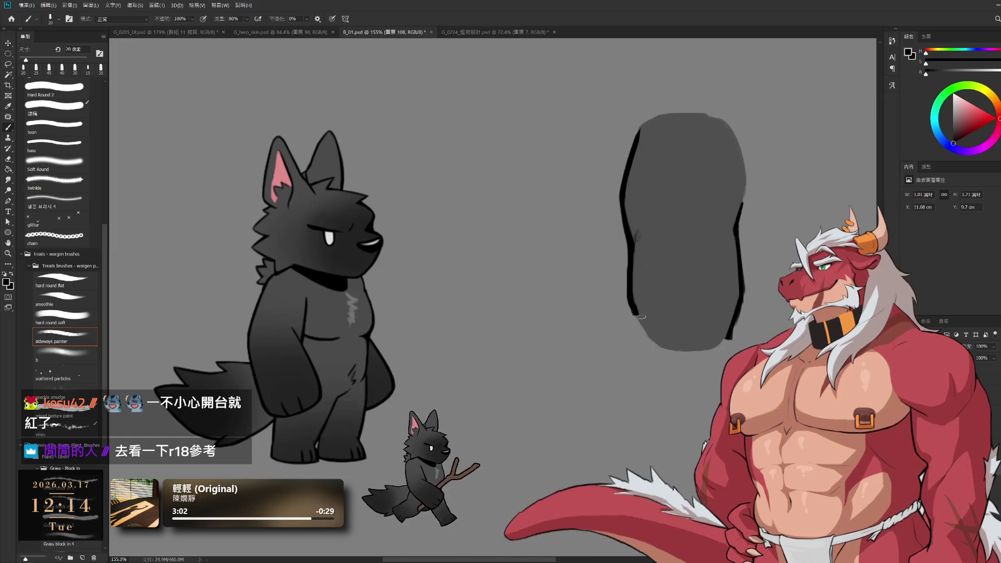
key(bracketleft)
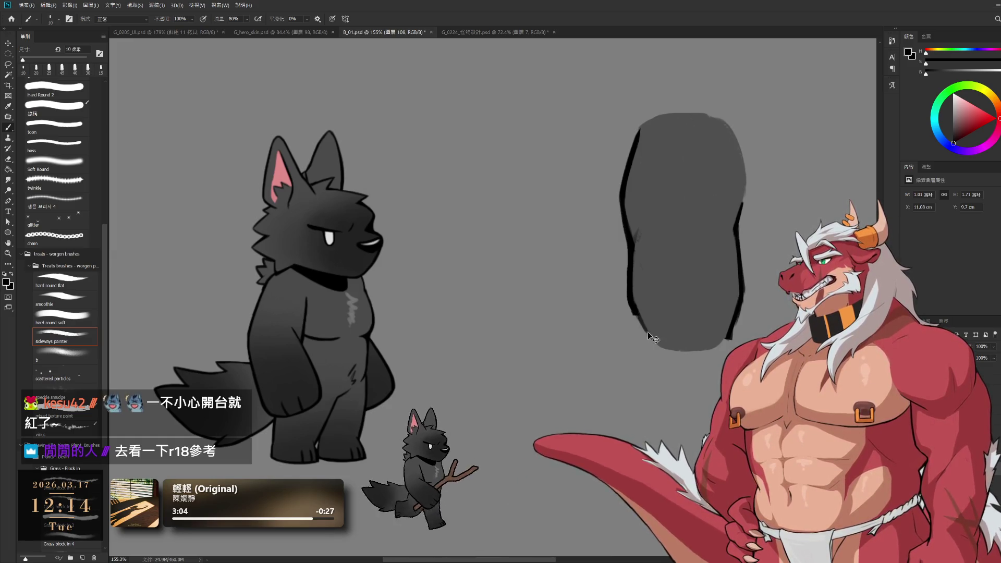
key(bracketright)
drag(632, 305, 652, 338)
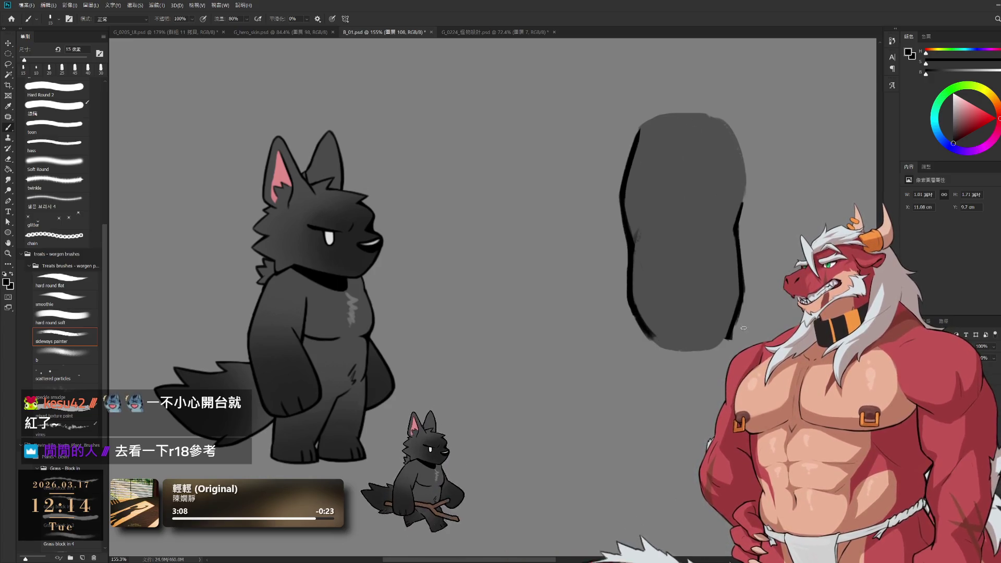
- Extend the black outline down the blob's lower right, then hide the grey blob's group
key(e)
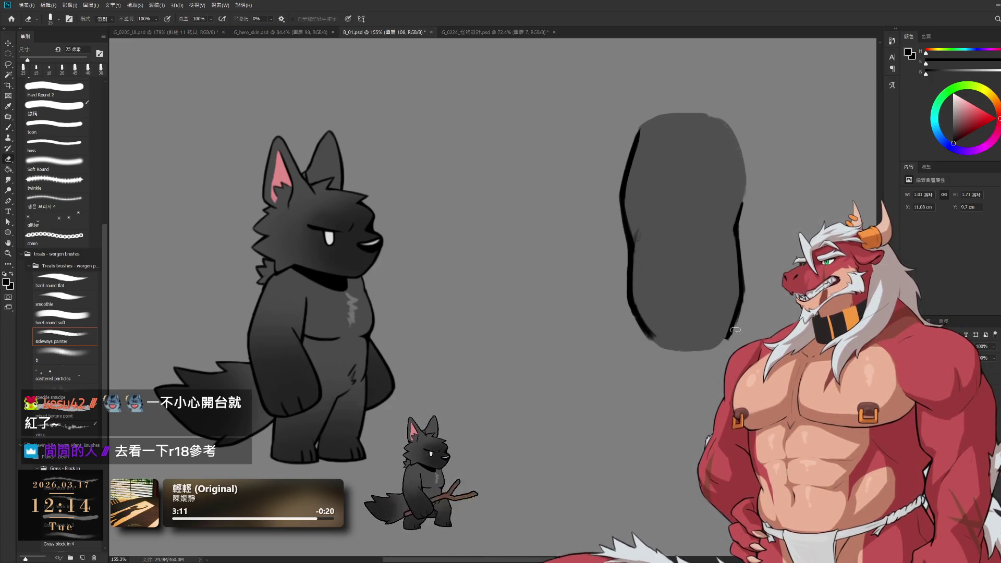
key(b)
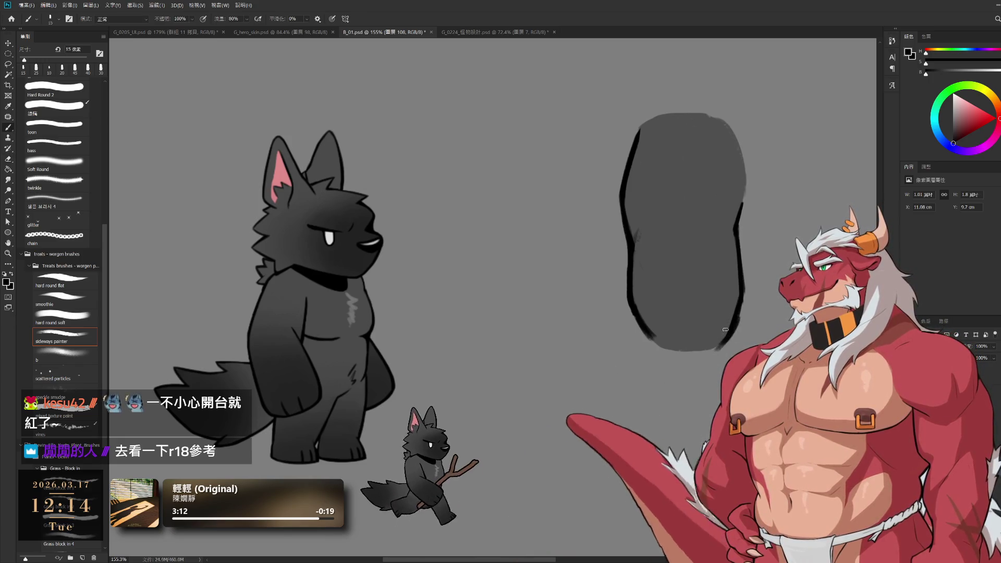
drag(727, 339, 720, 349)
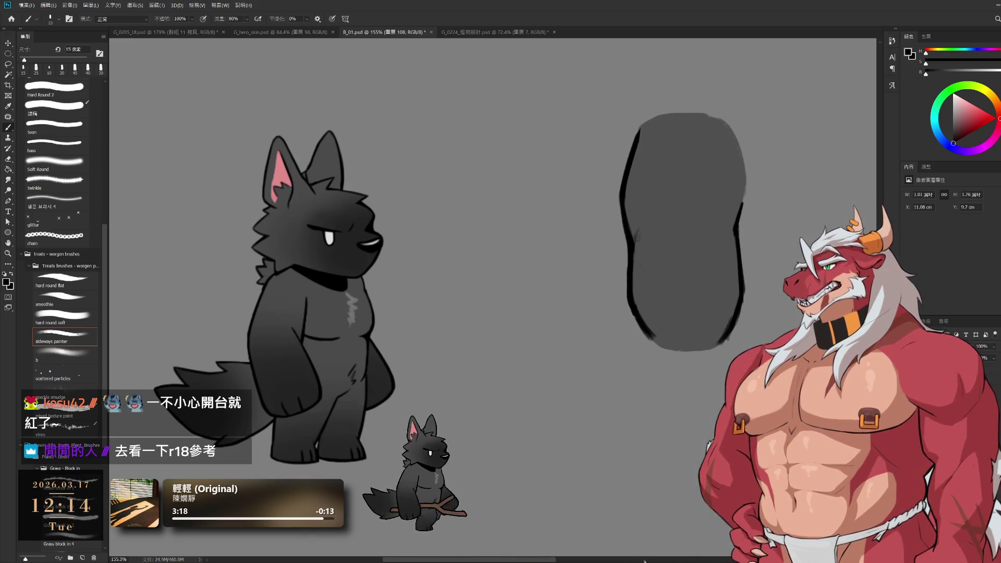
key(ctrl+g)
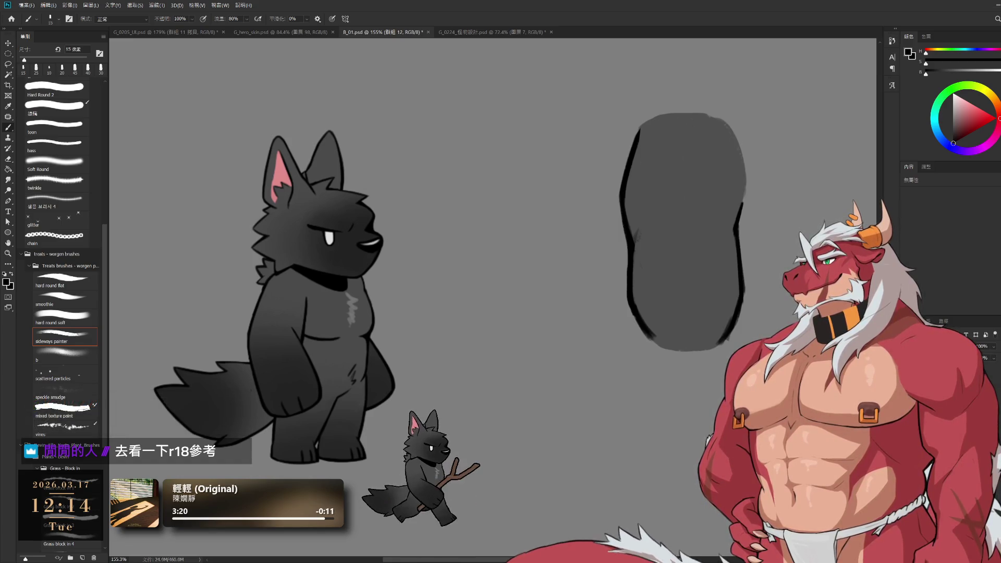
key(Delete)
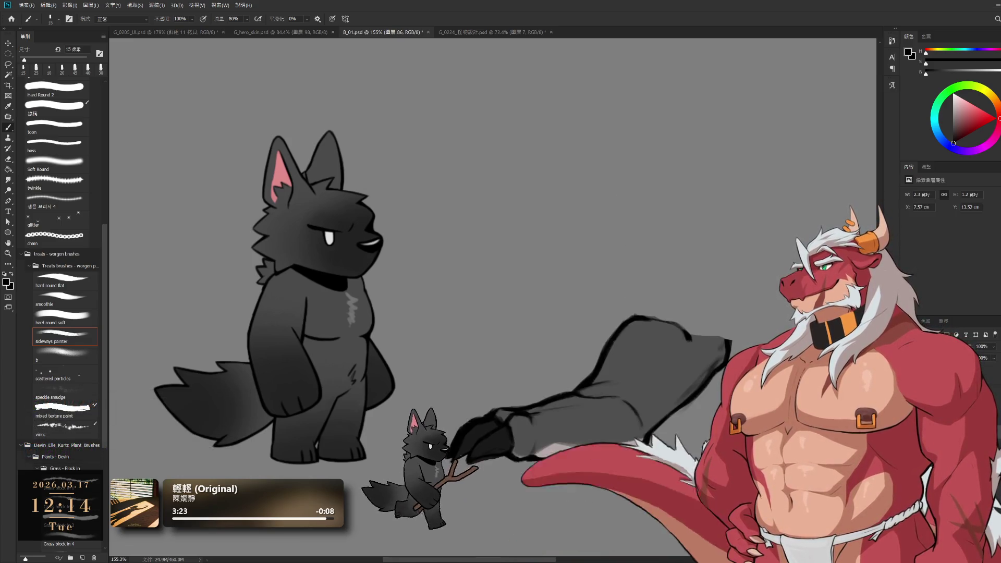
- Select the crouching creature's layer 86 and zoom in on it
scroll(751, 324, up, 2)
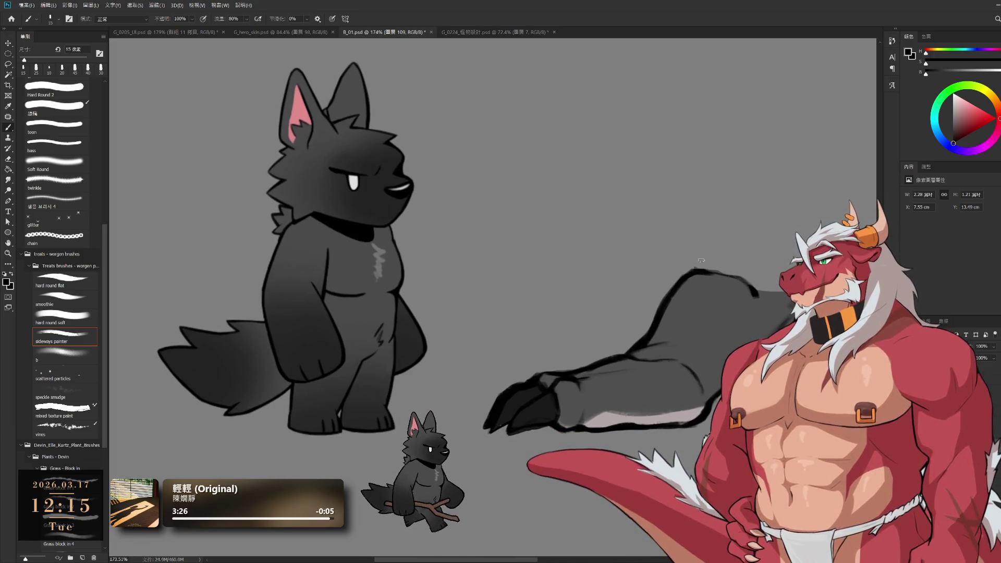
ctrl+click(702, 278)
key(e)
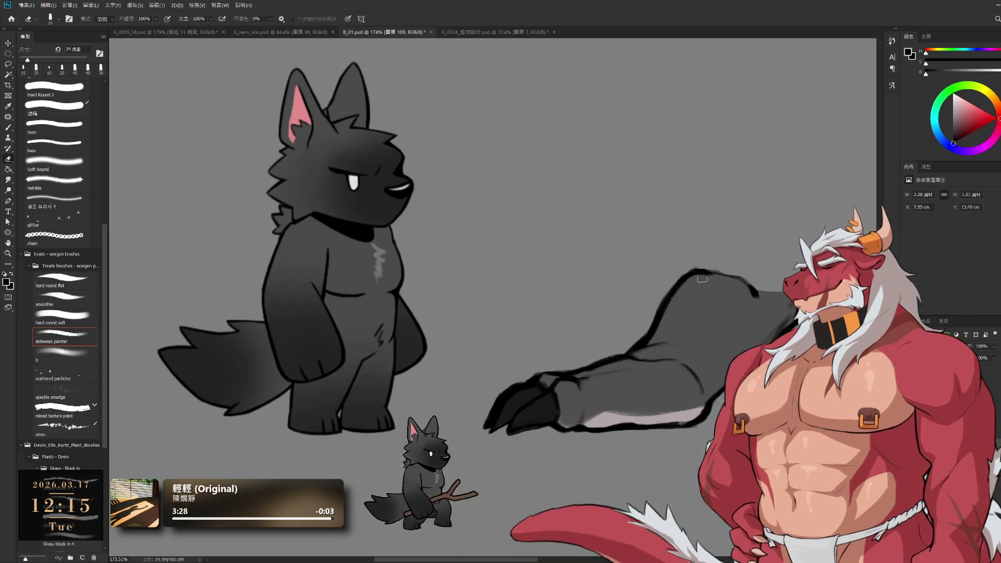
scroll(699, 268, up, 4)
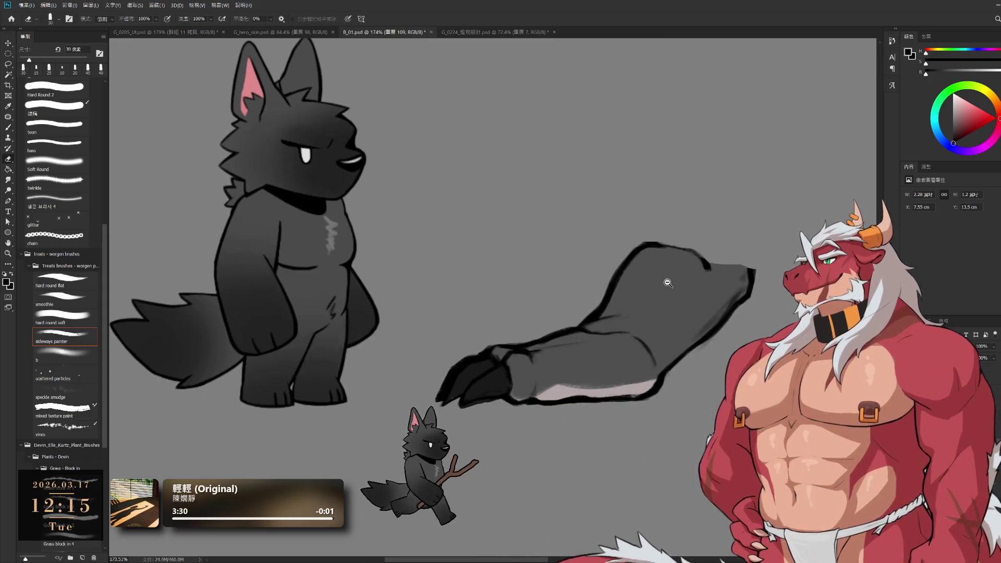
scroll(644, 311, down, 1)
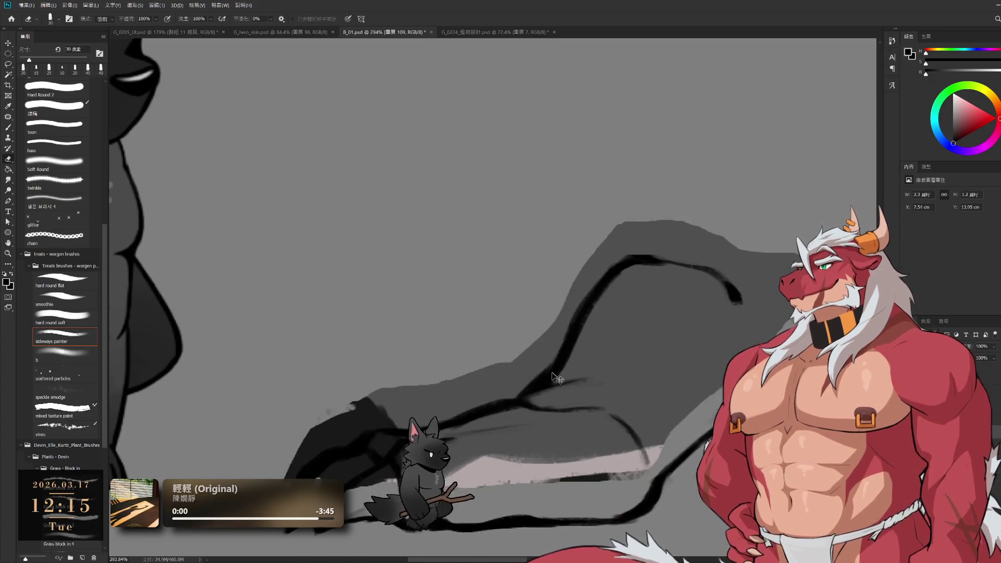
- Lasso the creature's back, copy it to a new layer, then lasso the lower body
key(l)
mouse_move(508, 357)
mouse_down()
mouse_move(600, 361)
mouse_move(652, 402)
mouse_up()
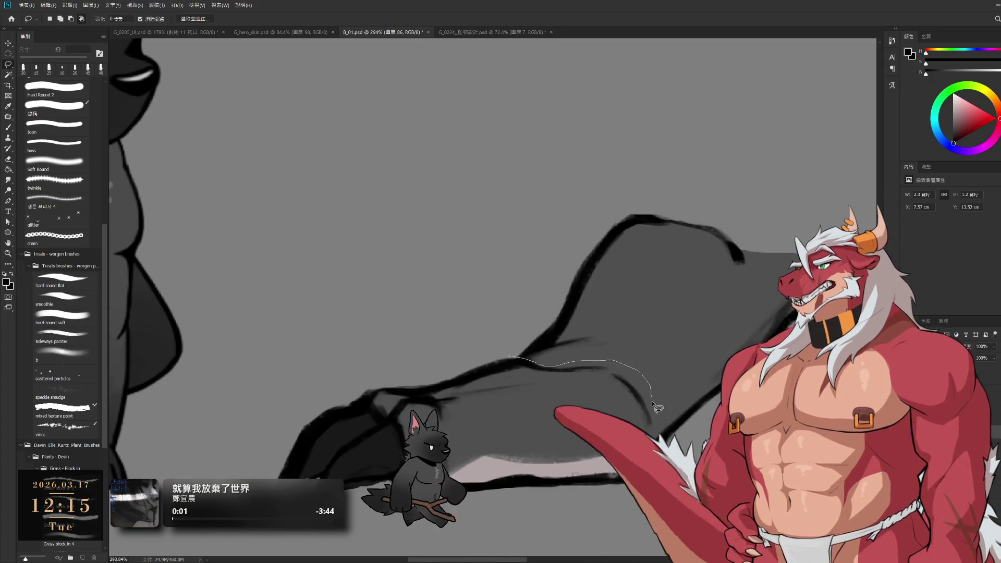
drag(748, 131, 586, 180)
scroll(678, 436, down, 2)
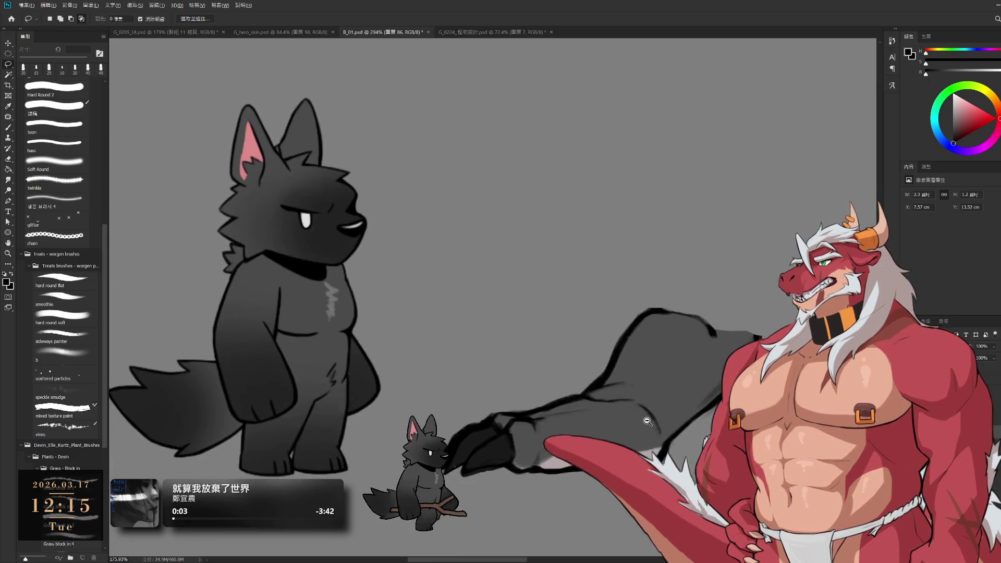
key(ctrl+j)
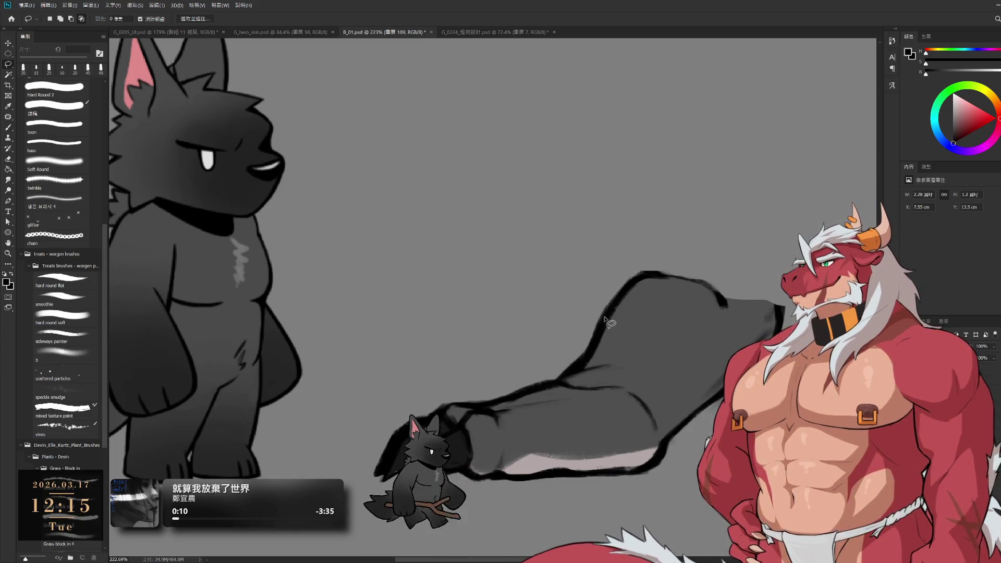
mouse_move(585, 327)
mouse_down()
mouse_move(574, 465)
mouse_move(662, 433)
mouse_move(759, 308)
mouse_move(741, 140)
mouse_up()
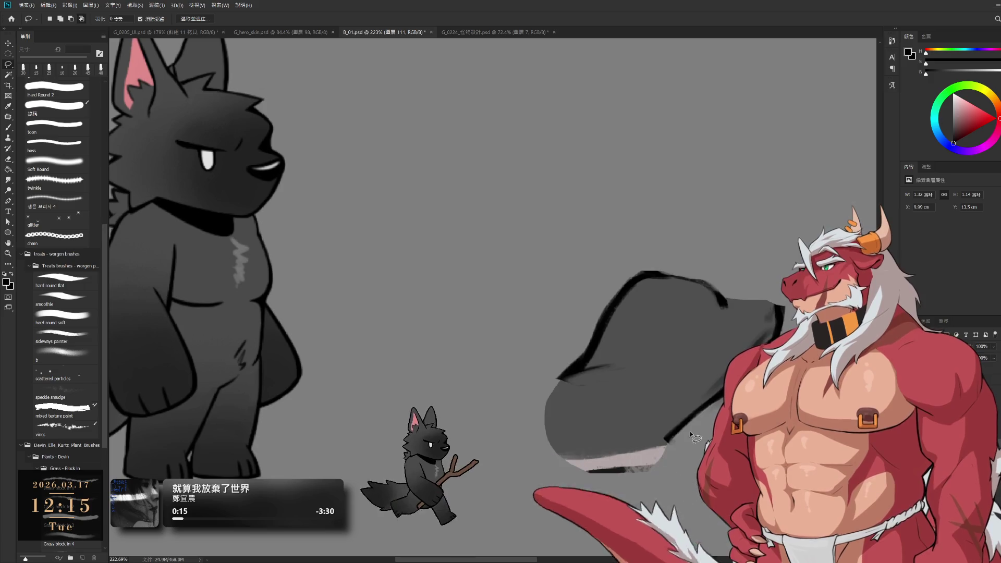
key(b)
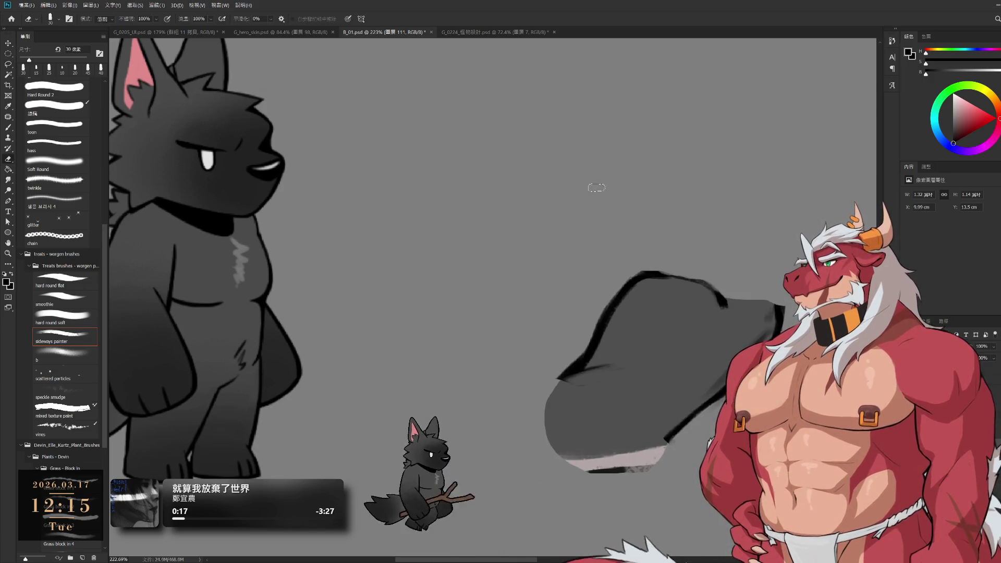
- Enlarge the brush to 20 and rotate the canvas view so the hump stands upright
key(bracketright)
key(bracketright)
key(bracketright)
key(bracketright)
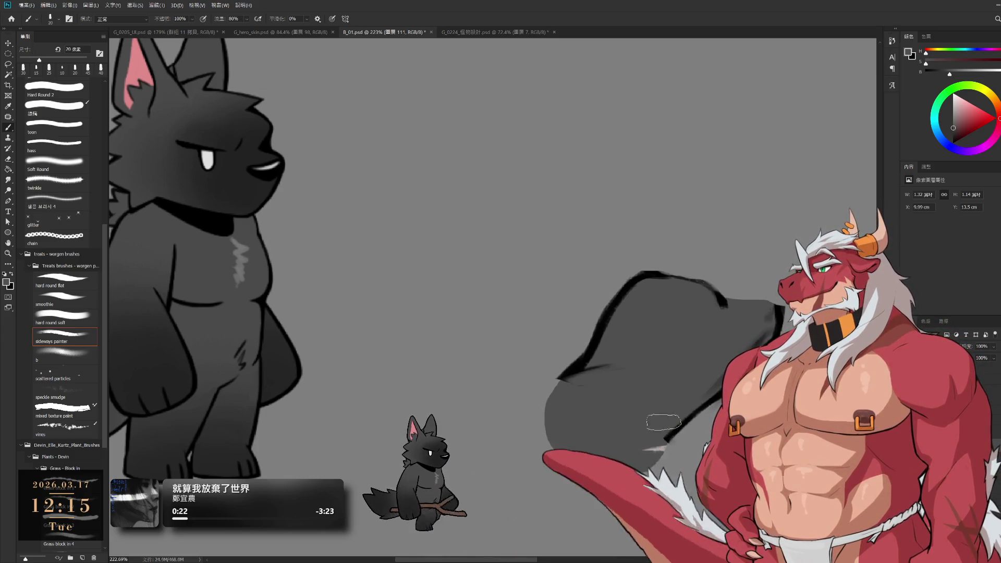
key(e)
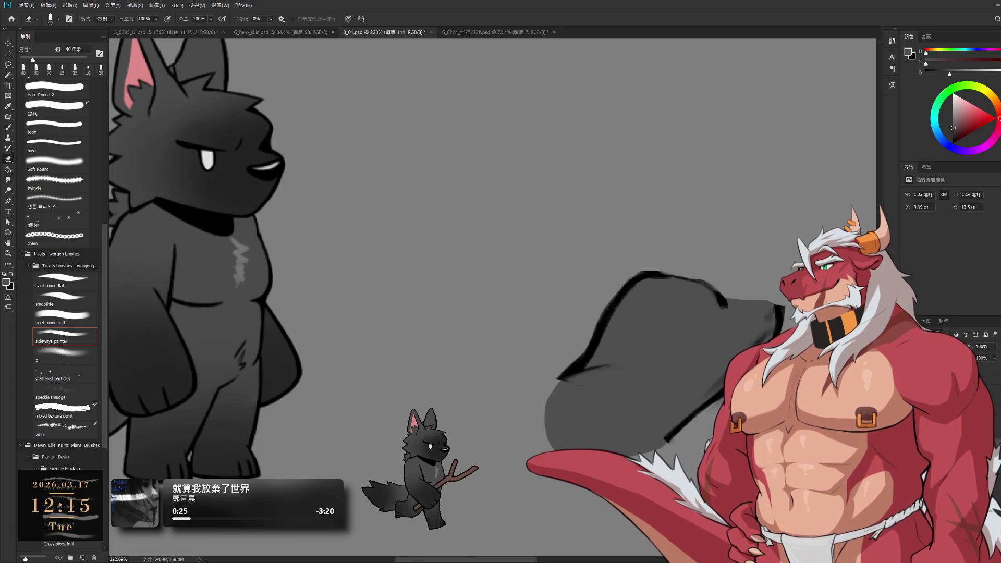
key(r)
mouse_move(545, 531)
mouse_down()
mouse_move(635, 560)
mouse_move(752, 447)
mouse_up()
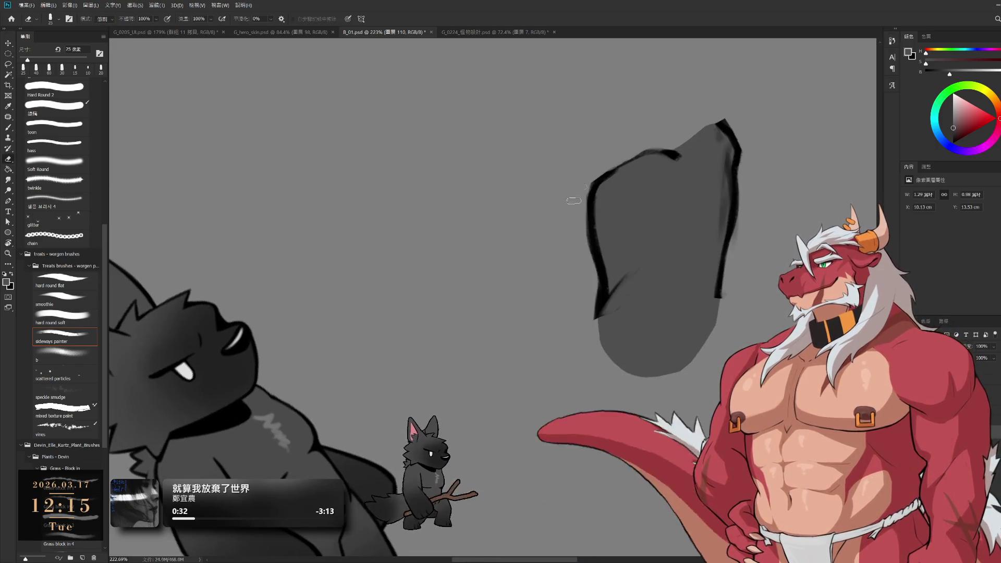
- Darken the hump's lower-left, right and bottom-right outlines in black with 15 and 10 px brushes
key(b)
alt+click(606, 292)
drag(632, 286, 597, 327)
key(bracketleft)
key(bracketleft)
key(bracketleft)
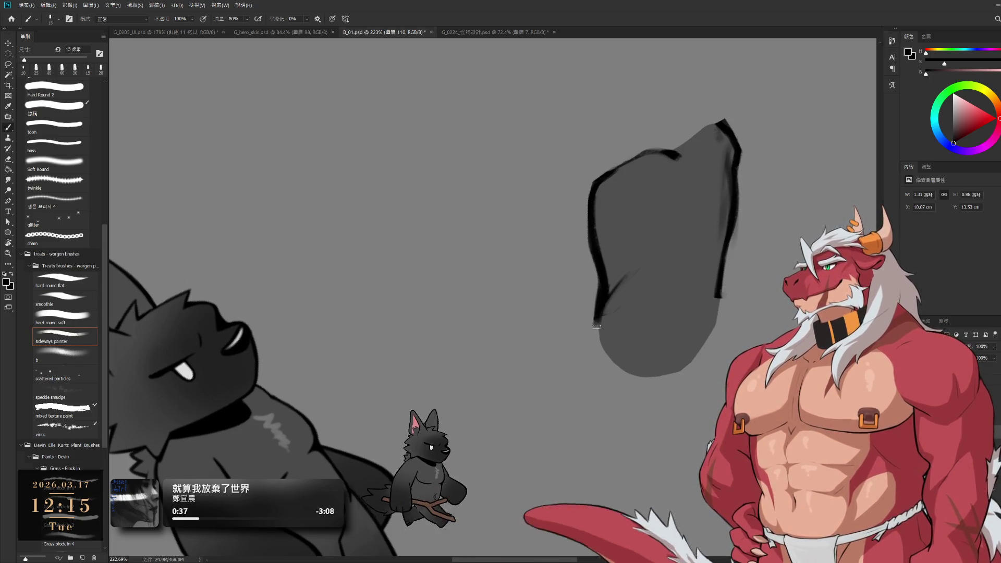
key(e)
key(b)
drag(724, 266, 713, 325)
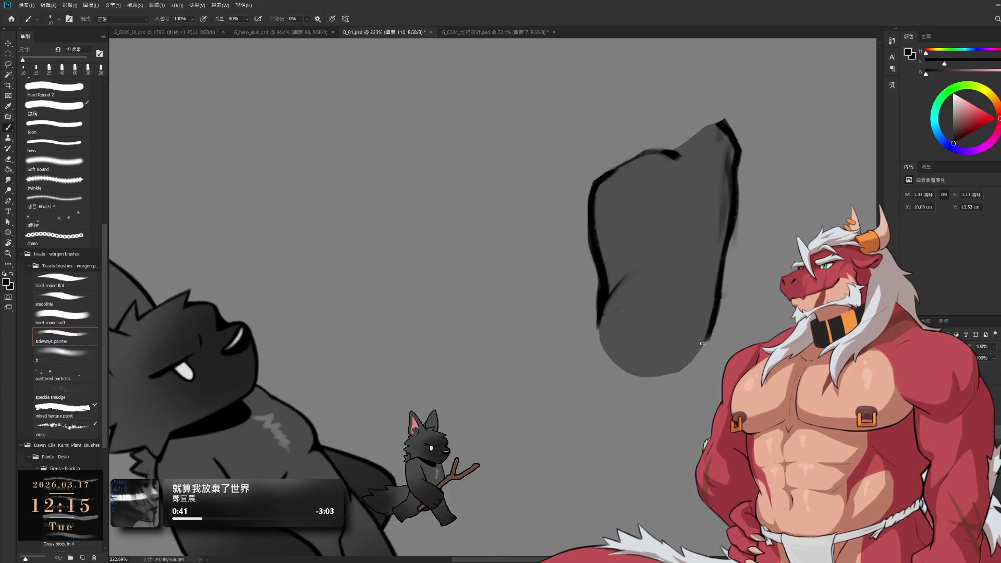
key(e)
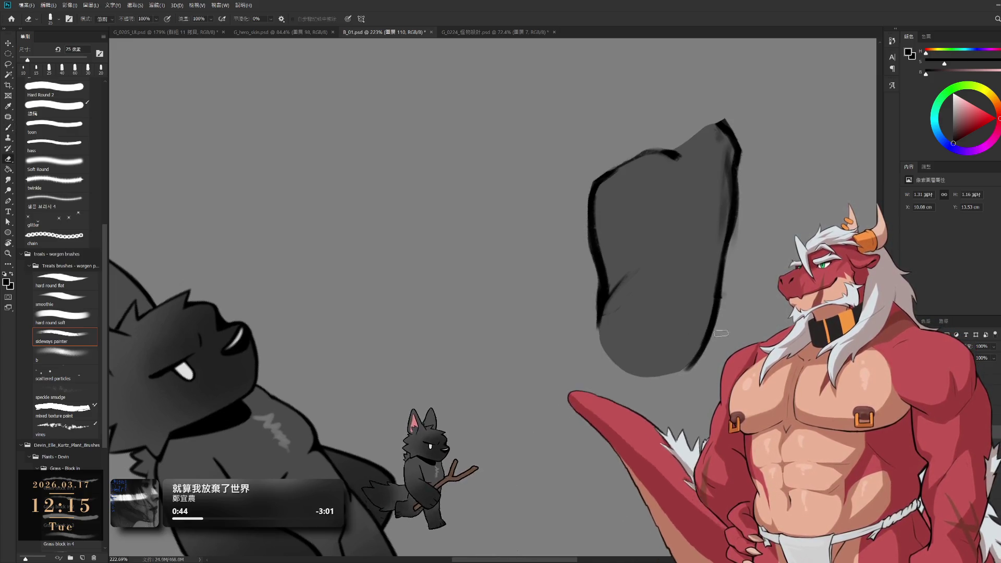
key(b)
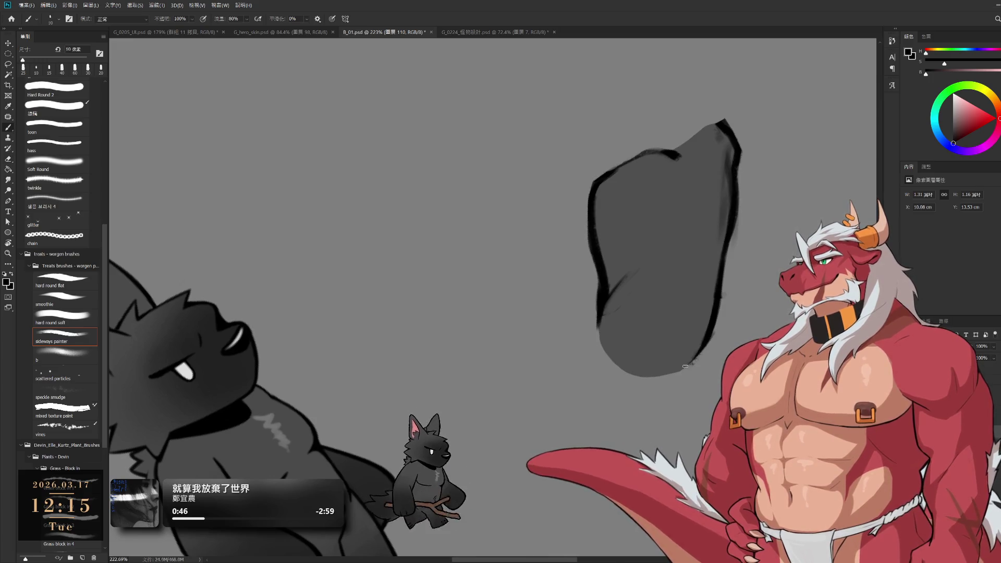
drag(685, 366, 715, 328)
key(e)
- Tilt the canvas view again, then turn it back upright
key(r)
key(Escape)
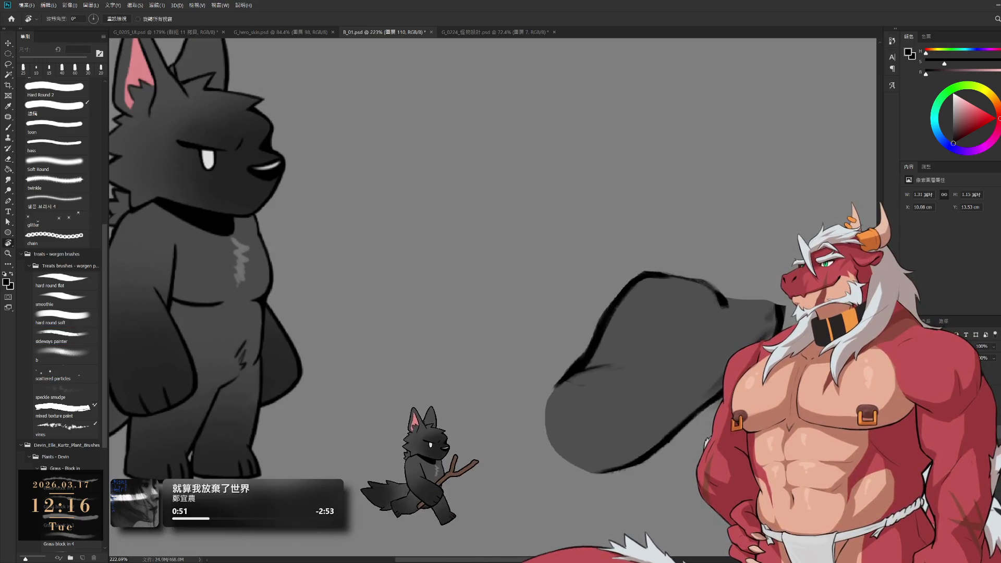
drag(678, 167, 727, 85)
key(e)
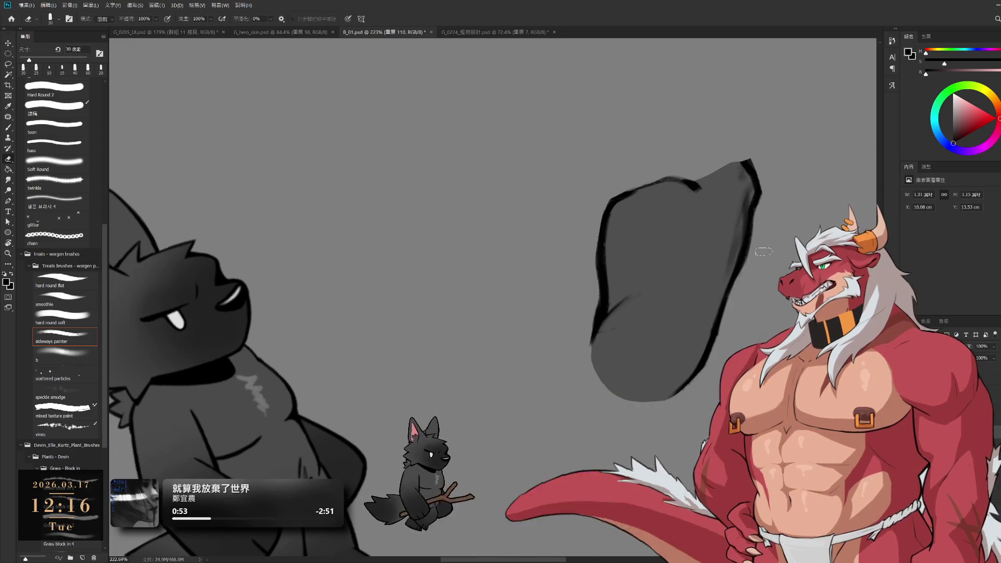
key(r)
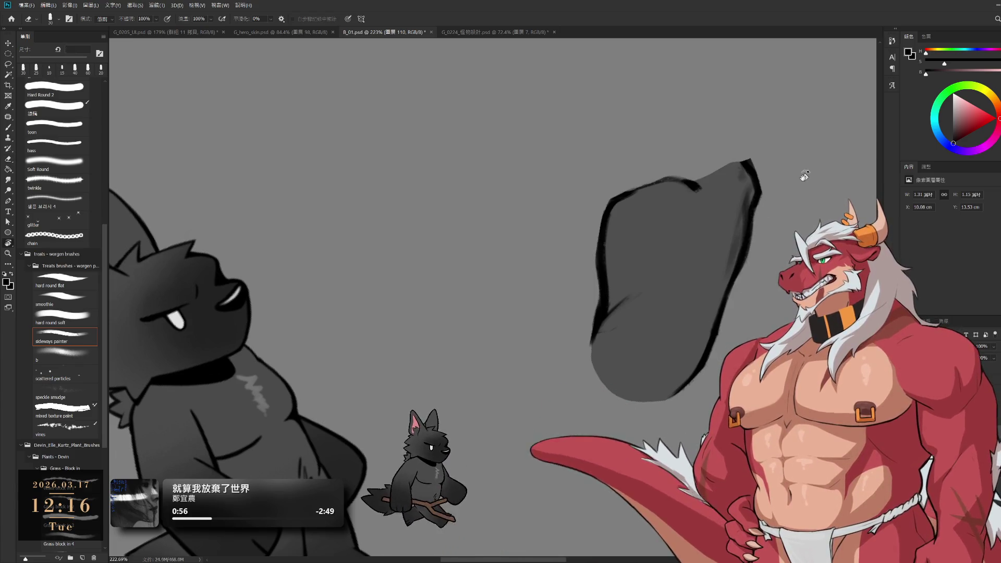
drag(805, 175, 782, 313)
key(b)
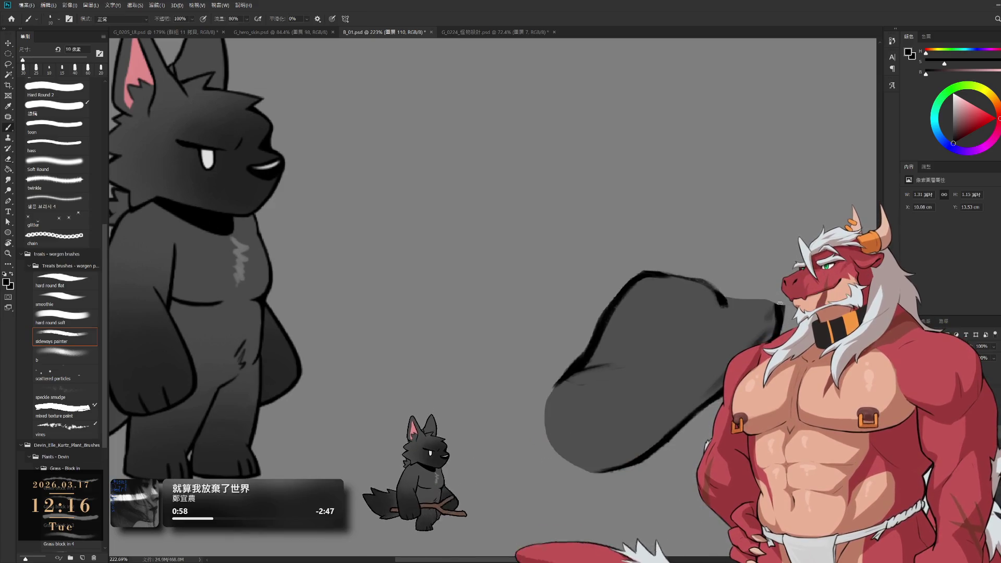
key(e)
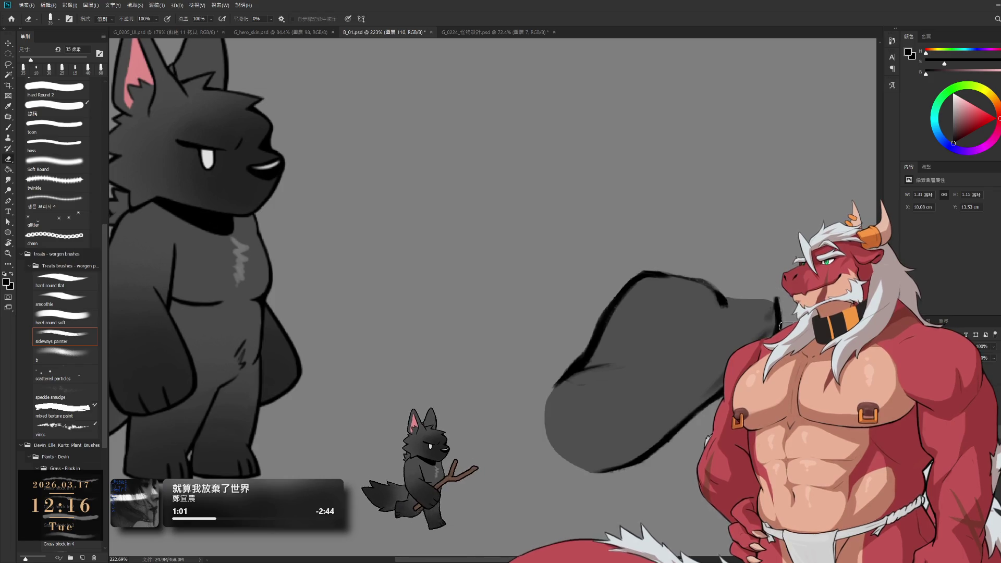
key(b)
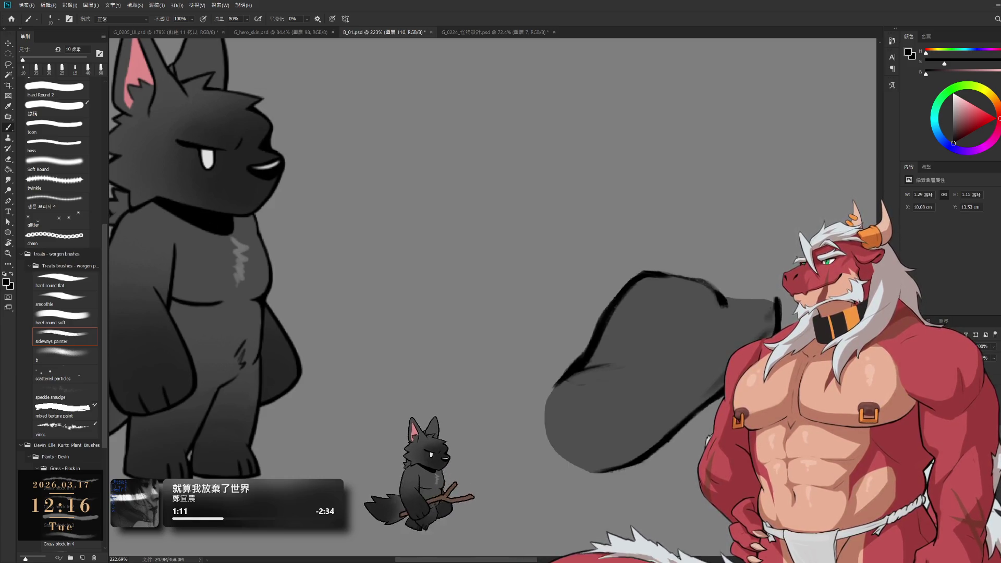
- In the creature's layer group, draw the front leg's dark outline toward the lower left
key(ctrl+g)
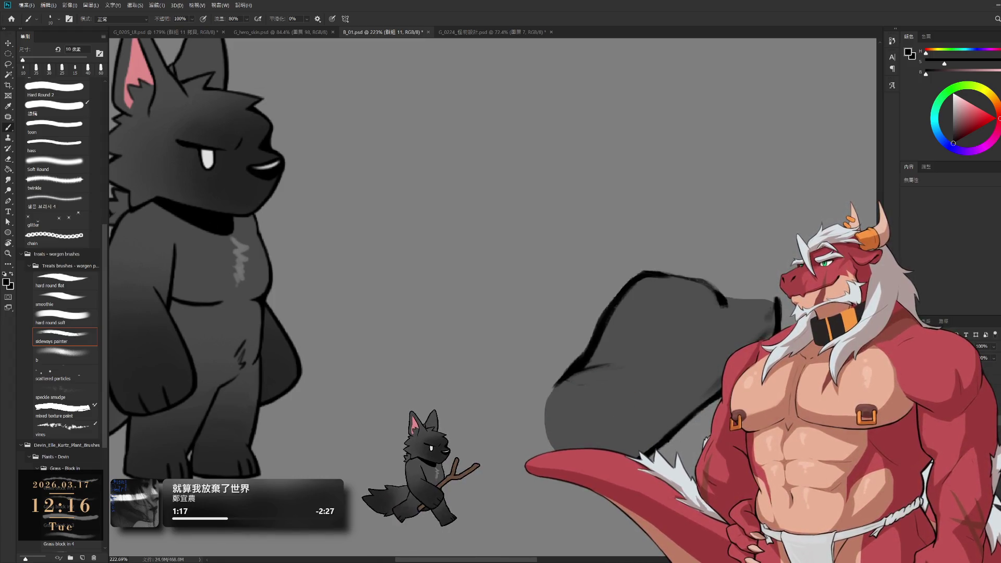
mouse_move(563, 378)
mouse_down()
mouse_move(396, 459)
mouse_move(548, 448)
mouse_up()
drag(469, 469, 652, 469)
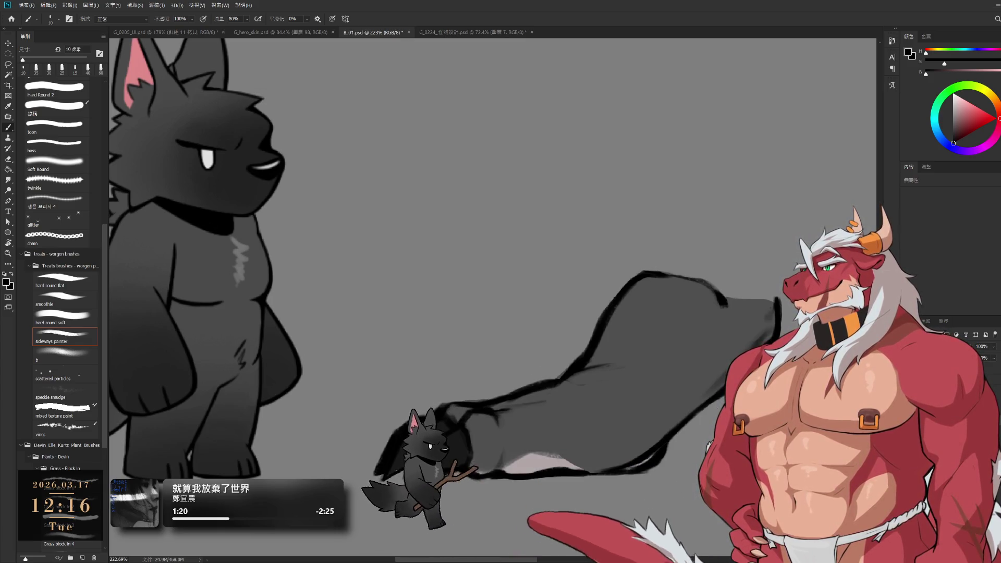
key(alt+bracketright)
key(alt+bracketright)
key(alt+bracketright)
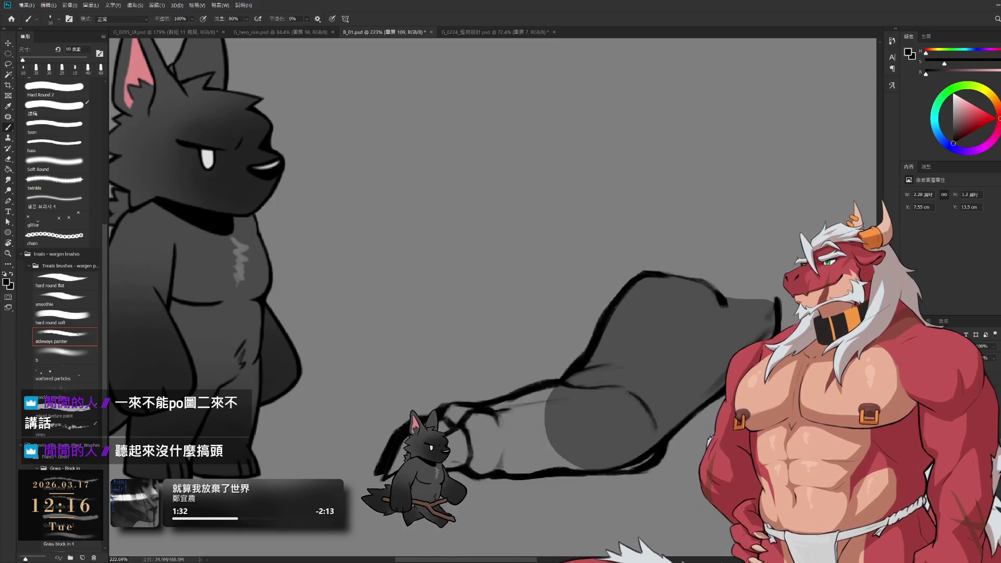
- Lasso the upper leg, deselect, and erase stray marks around the claws
key(l)
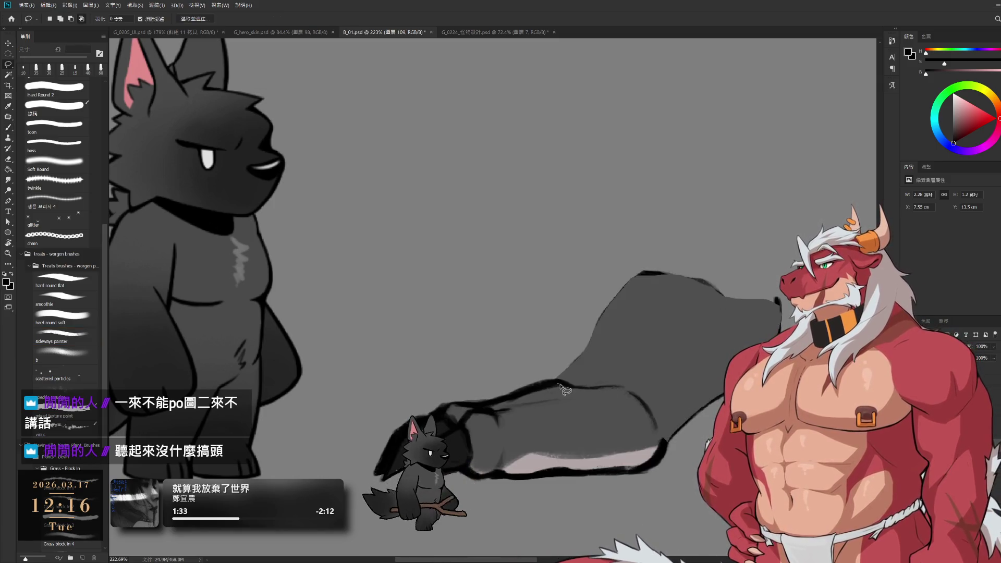
mouse_move(627, 393)
mouse_down()
mouse_move(740, 333)
mouse_move(603, 240)
mouse_move(482, 326)
mouse_move(489, 340)
mouse_up()
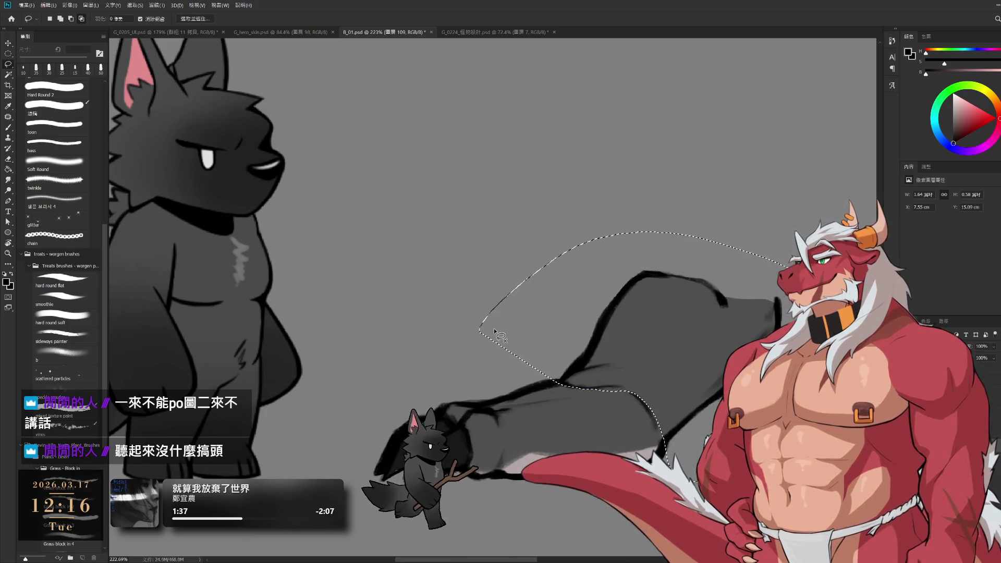
key(ctrl+d)
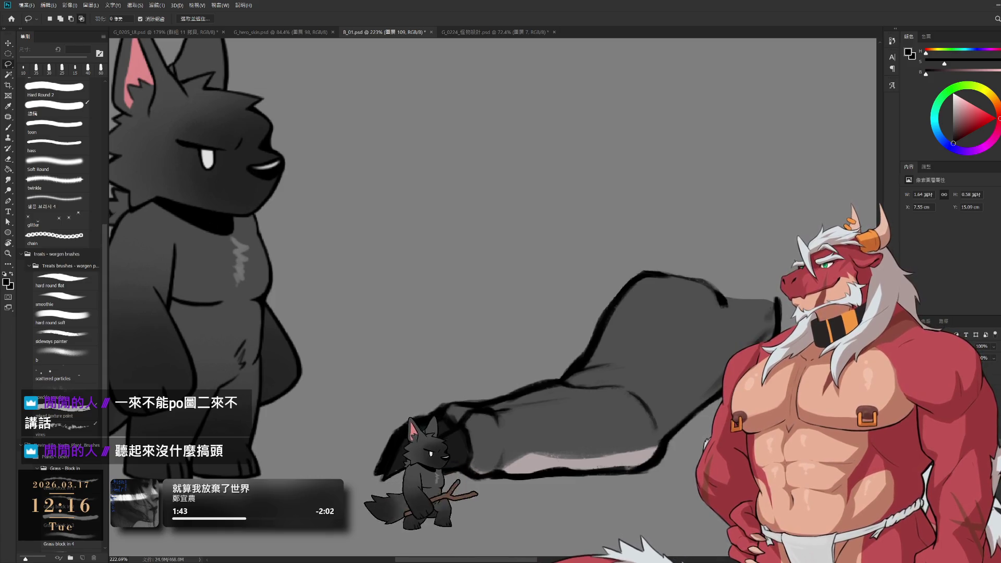
scroll(531, 437, up, 3)
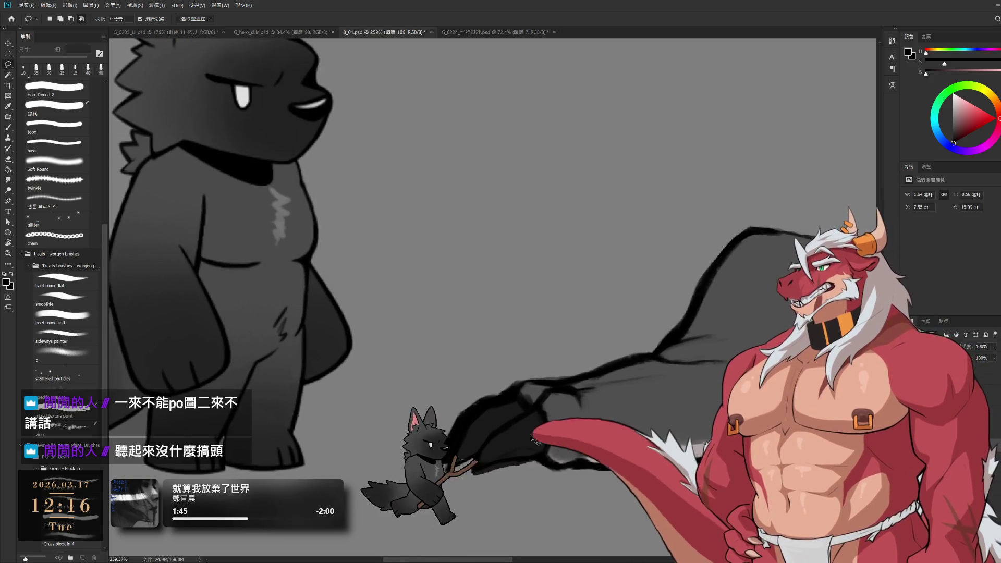
key(e)
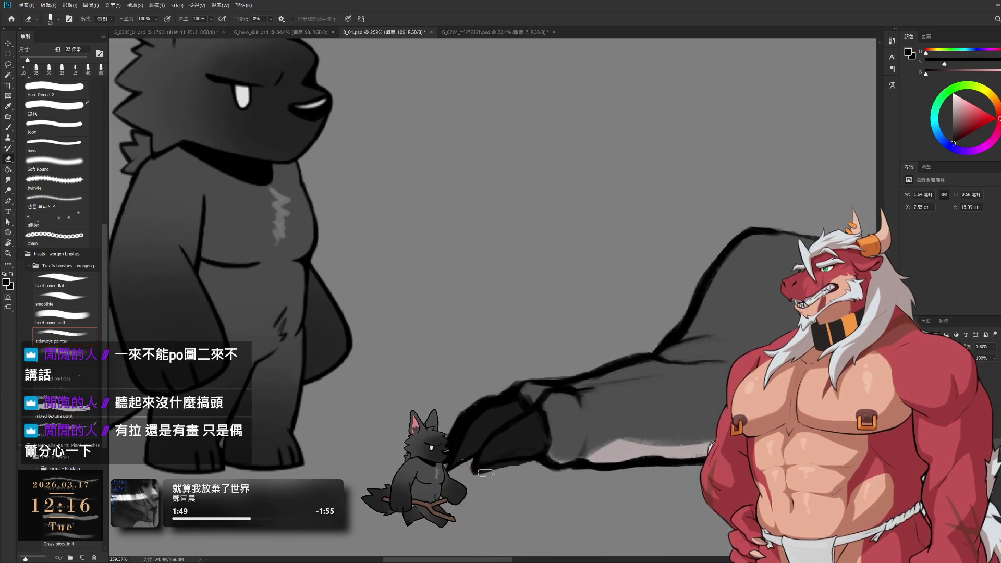
drag(485, 473, 498, 468)
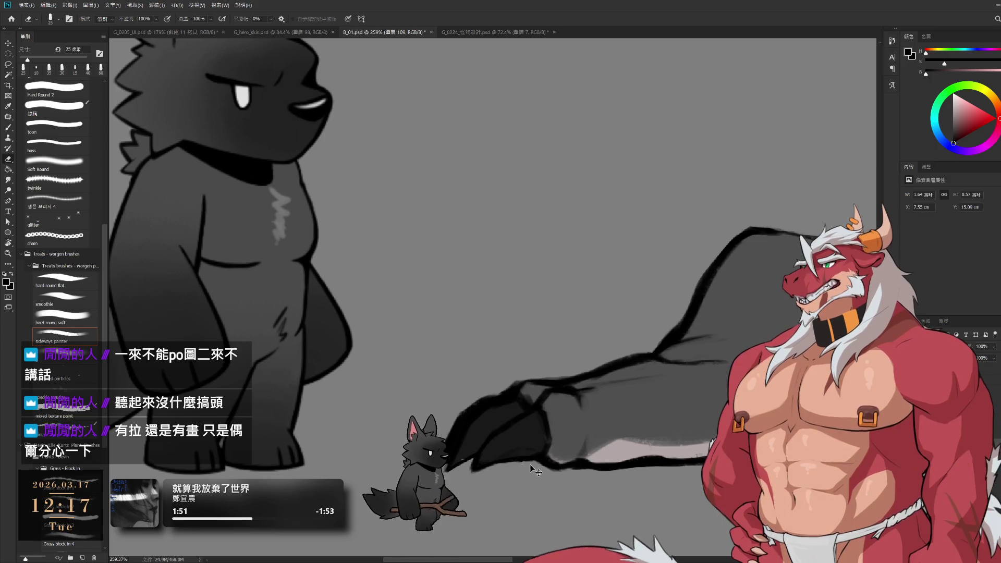
key(bracketleft)
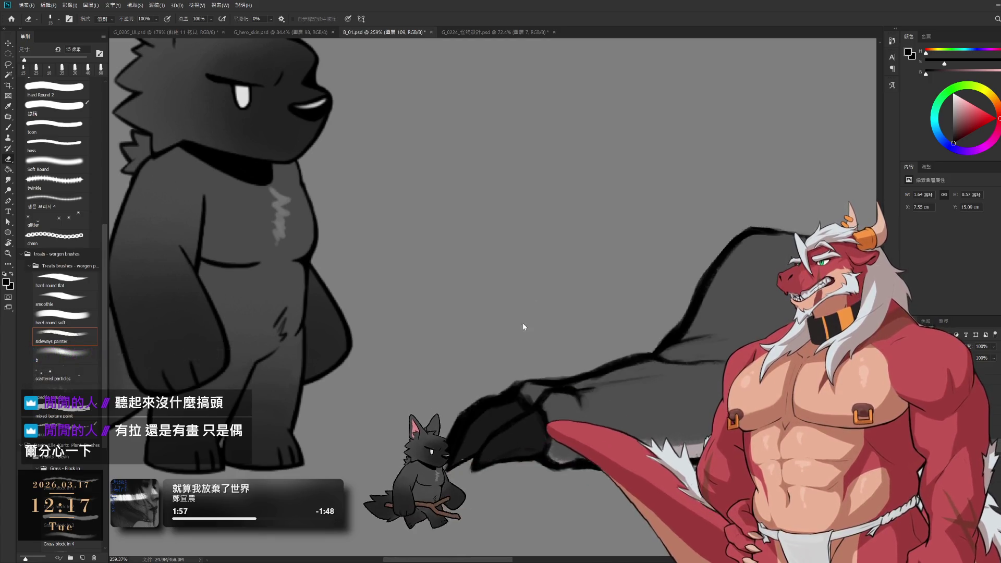
- Zoom in and refine the claws with brush and small eraser, then zoom out to the full view
key(b)
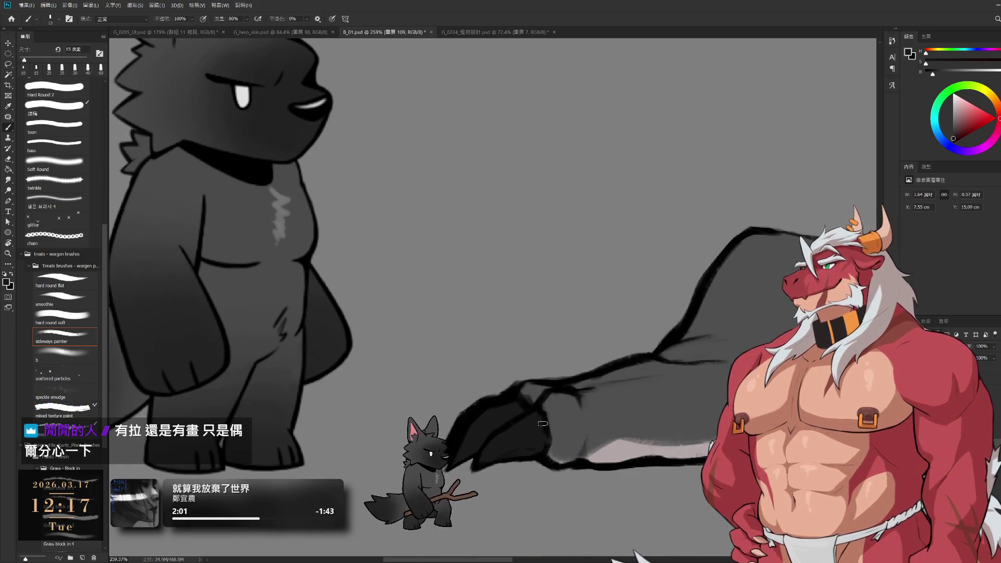
drag(538, 424, 532, 428)
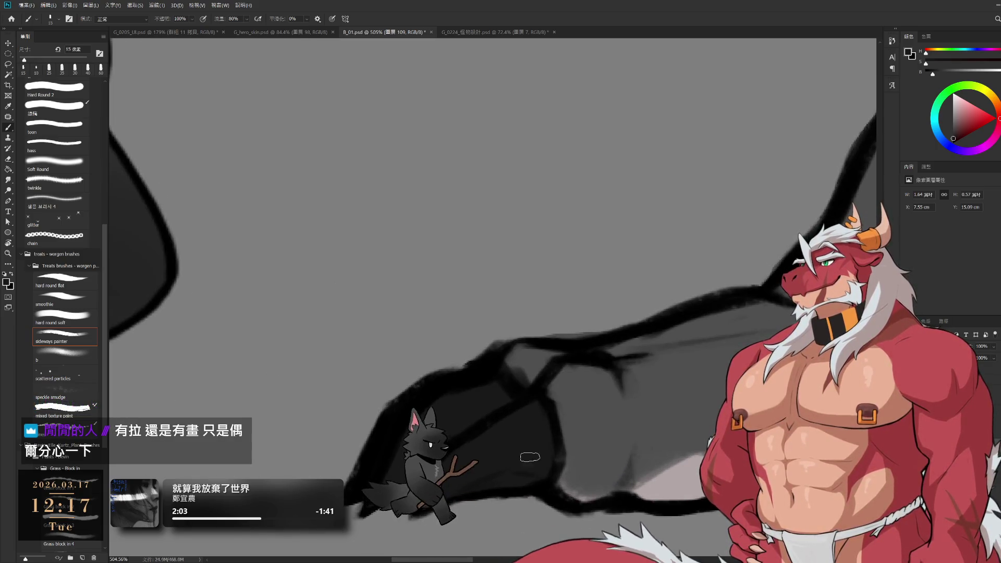
key(bracketright)
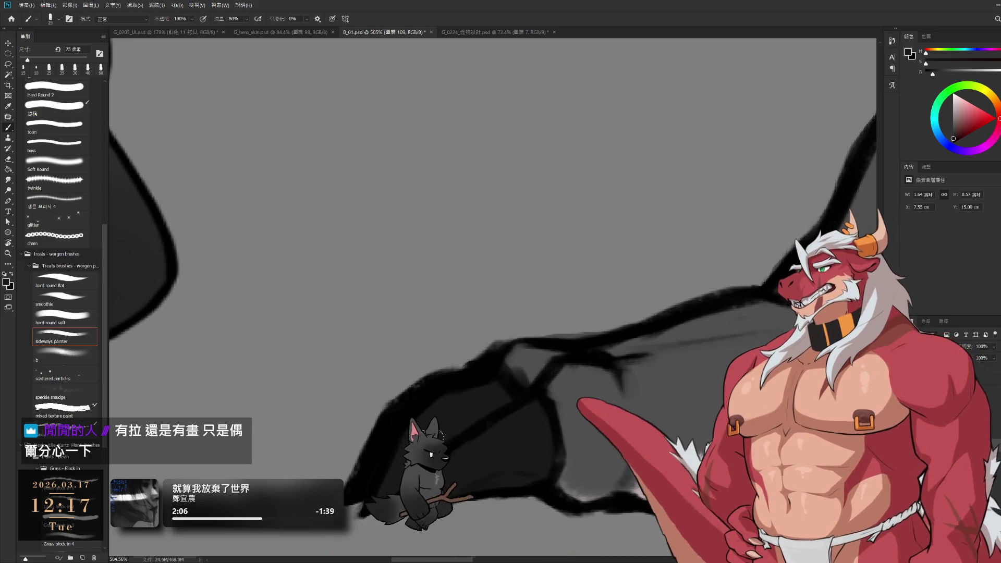
drag(431, 404, 453, 403)
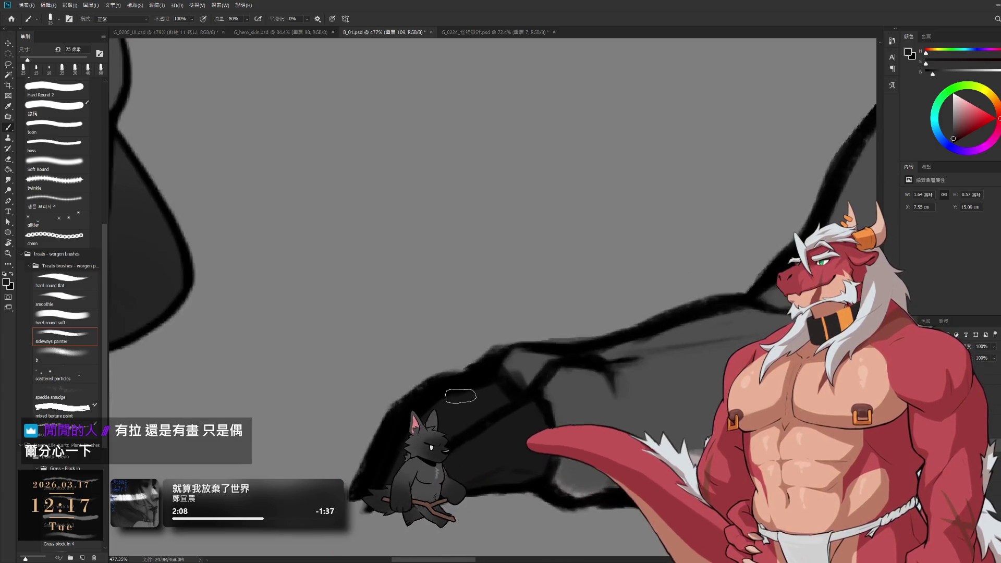
key(e)
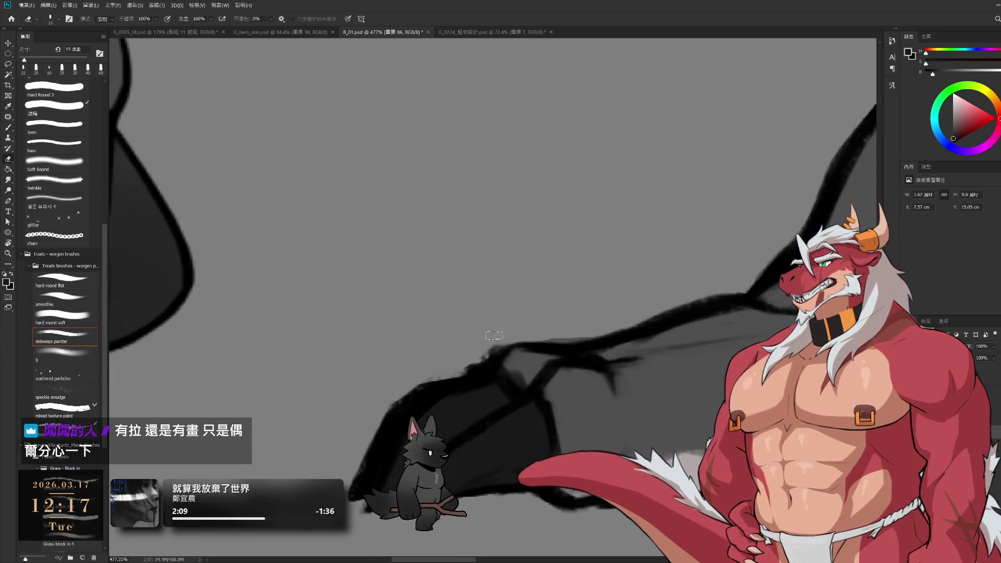
ctrl+click(493, 381)
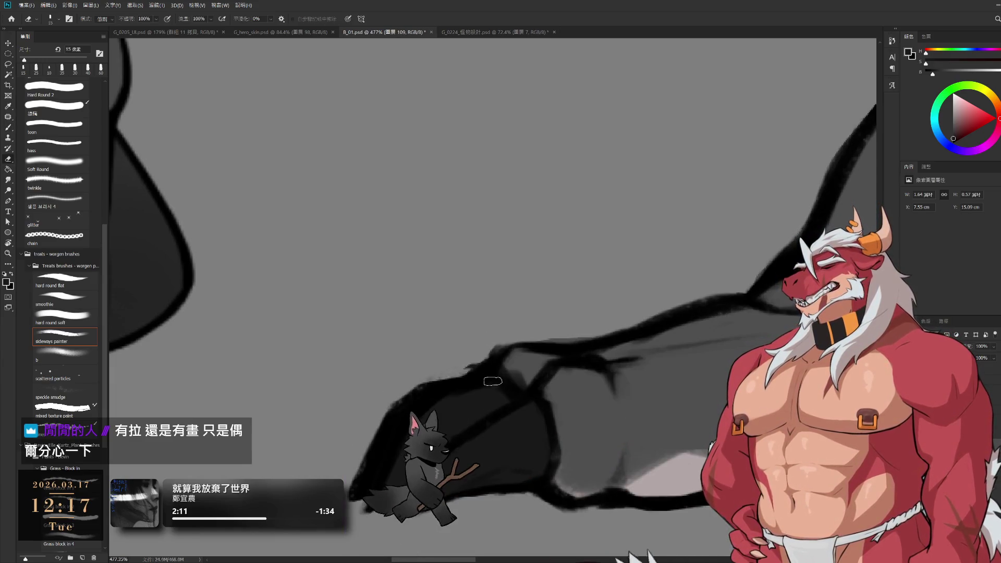
key(ctrl+0)
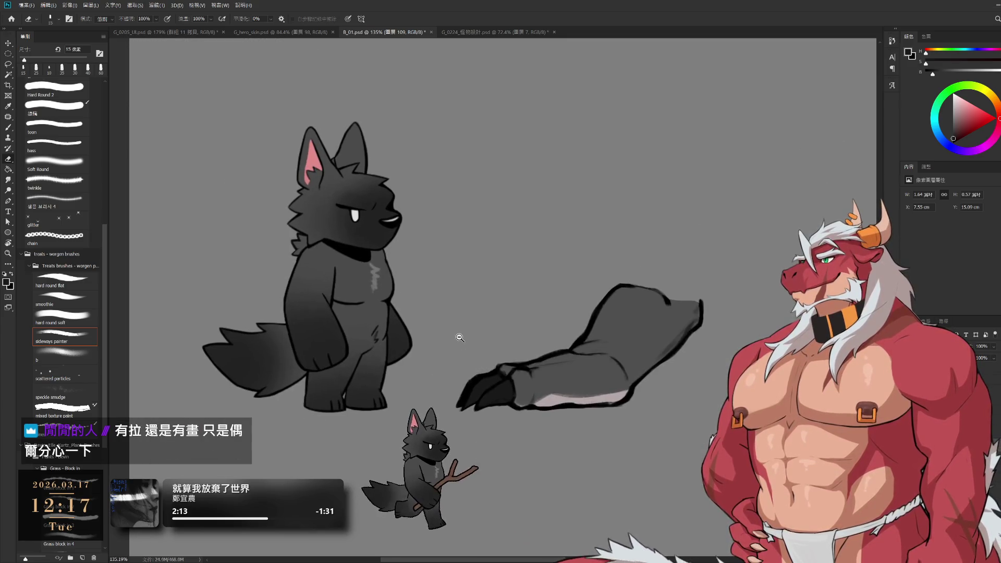
- On the grey leg's layer, stroke over the foot's upper-left edge to darken it
drag(471, 368, 511, 368)
ctrl+click(577, 256)
scroll(547, 338, up, 3)
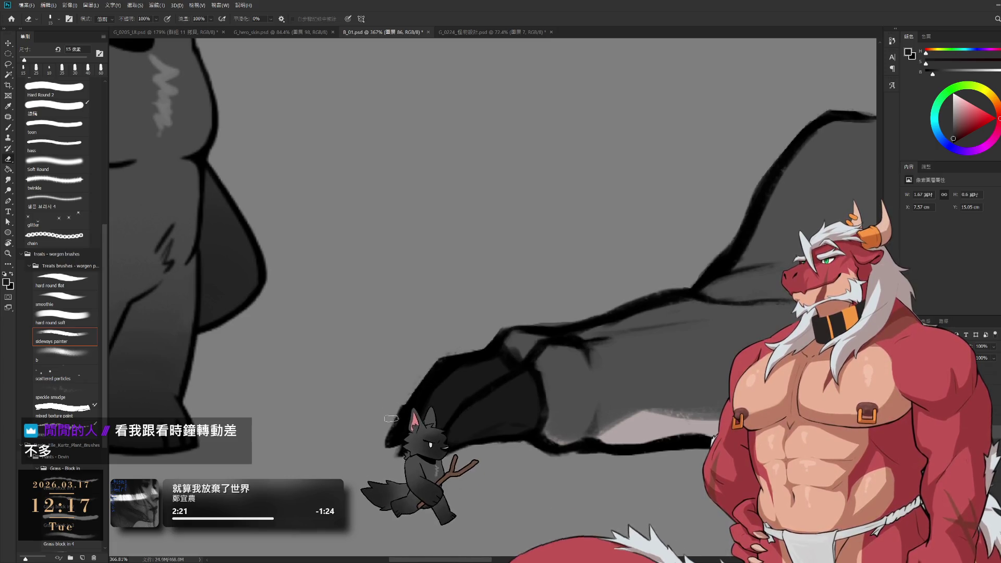
drag(376, 451, 436, 356)
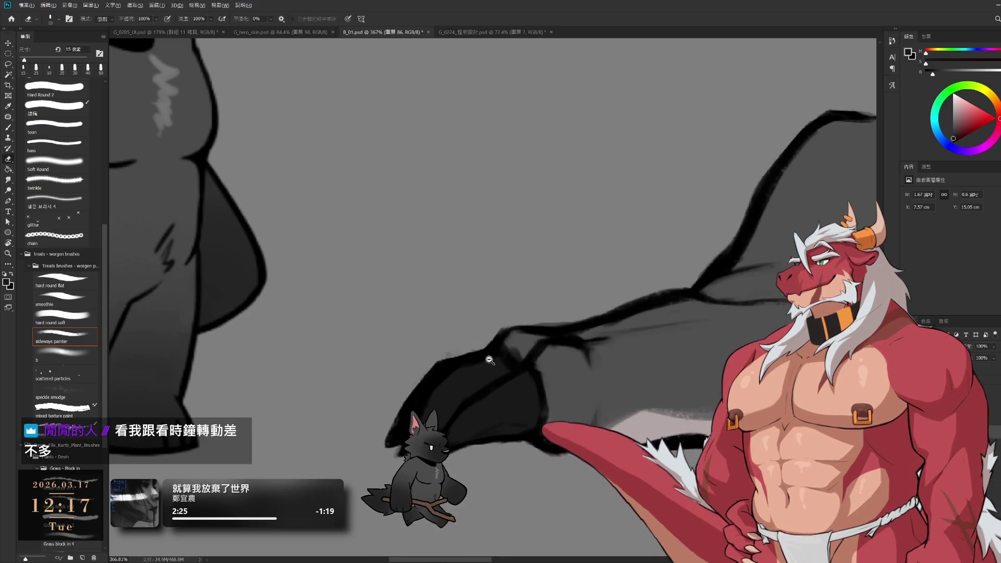
scroll(487, 354, down, 4)
drag(469, 339, 559, 420)
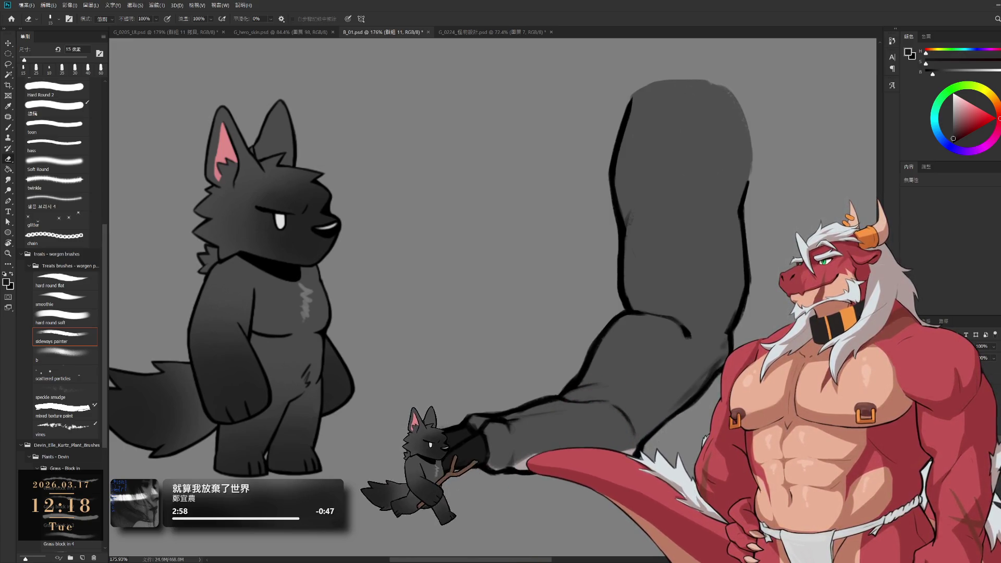
- Step through the arm R1, arm R2 and Group 12 layers and save
key(alt+bracketleft)
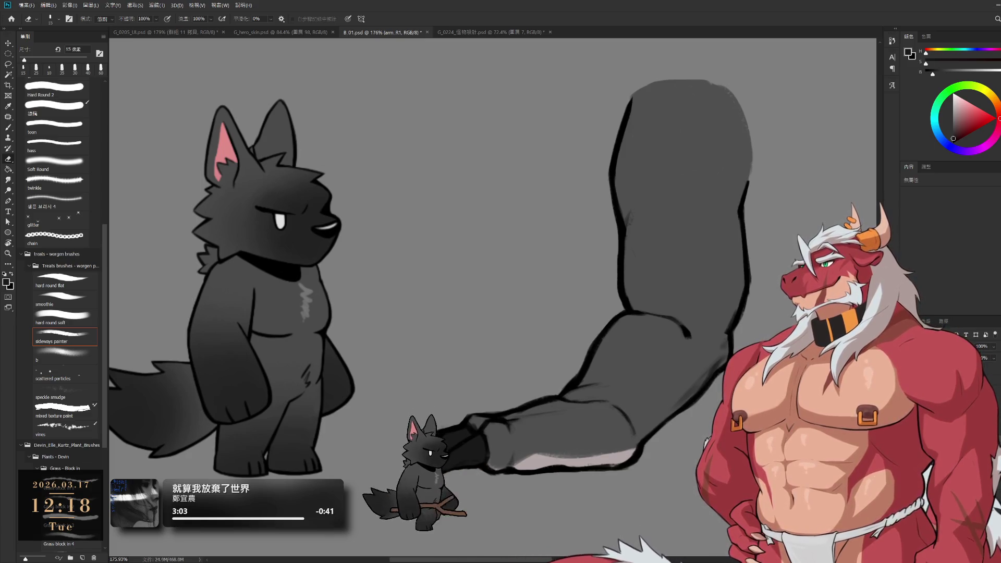
key(alt+bracketleft)
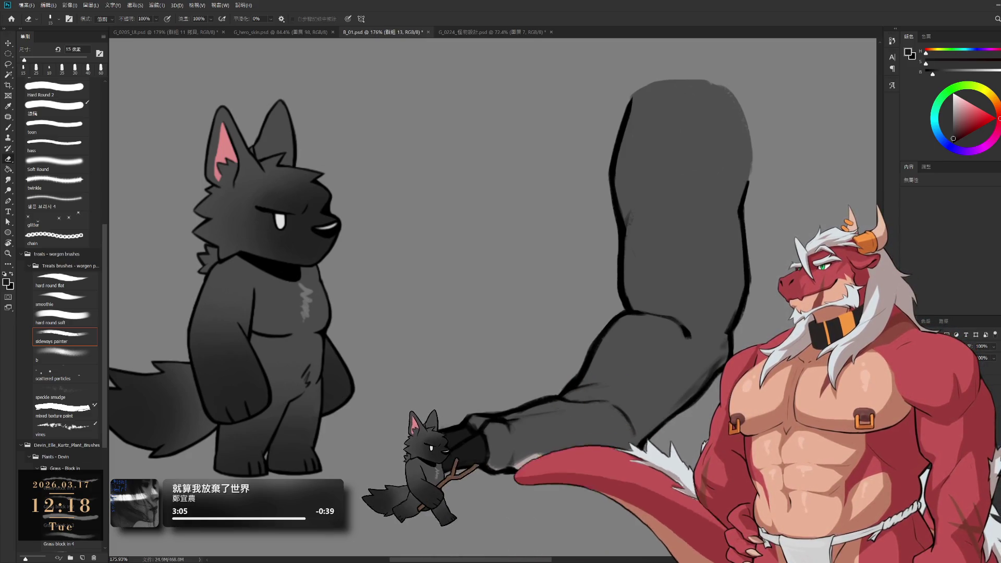
key(alt+bracketleft)
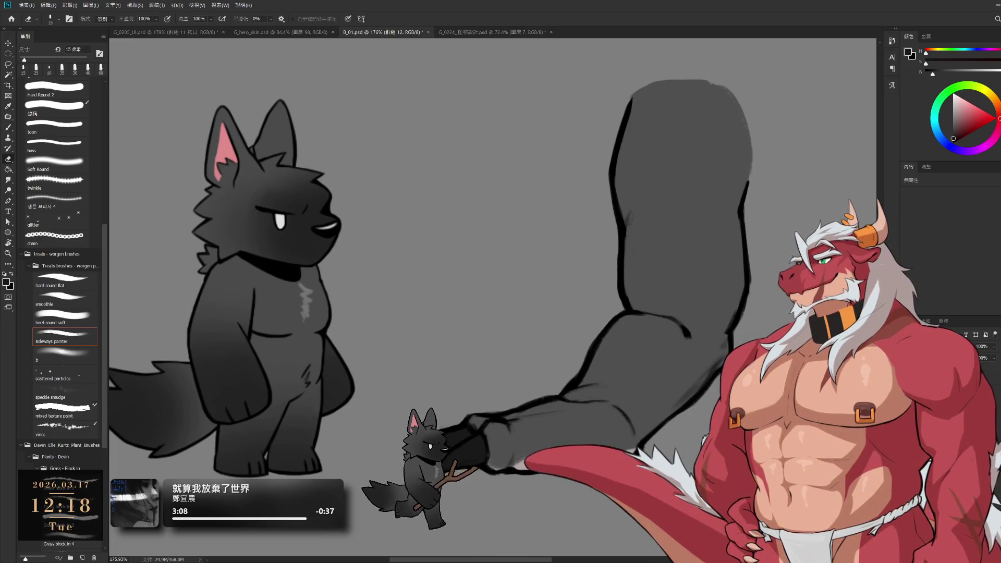
key(ctrl+s)
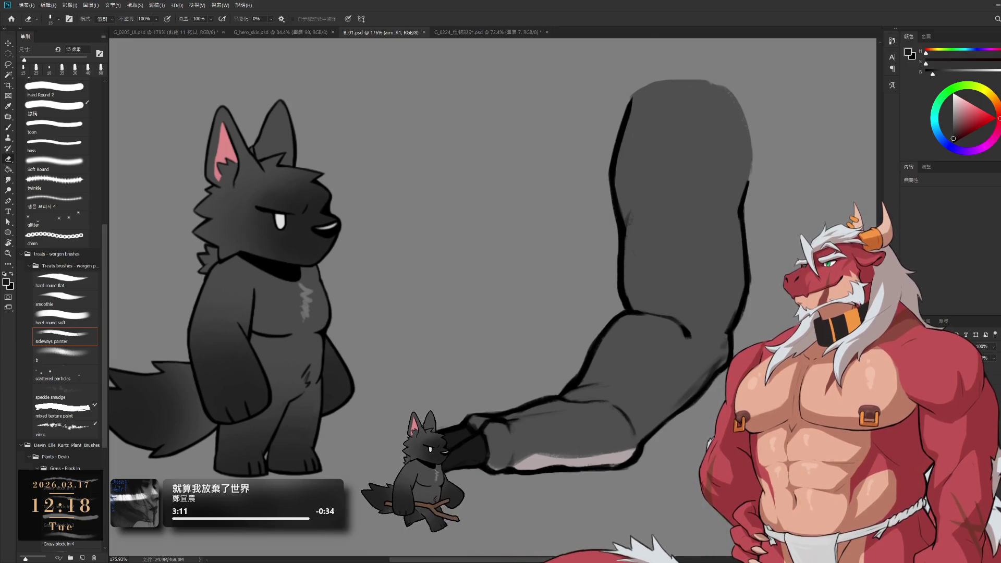
- Reveal the rest of the lizard's body, zoom out to check it, and save again
key(ctrl+z)
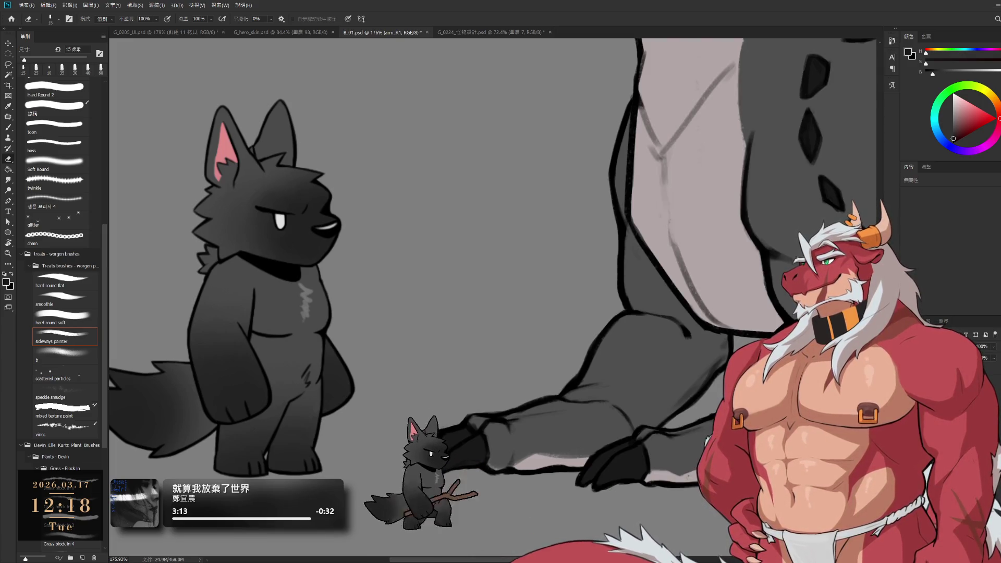
scroll(506, 373, down, 10)
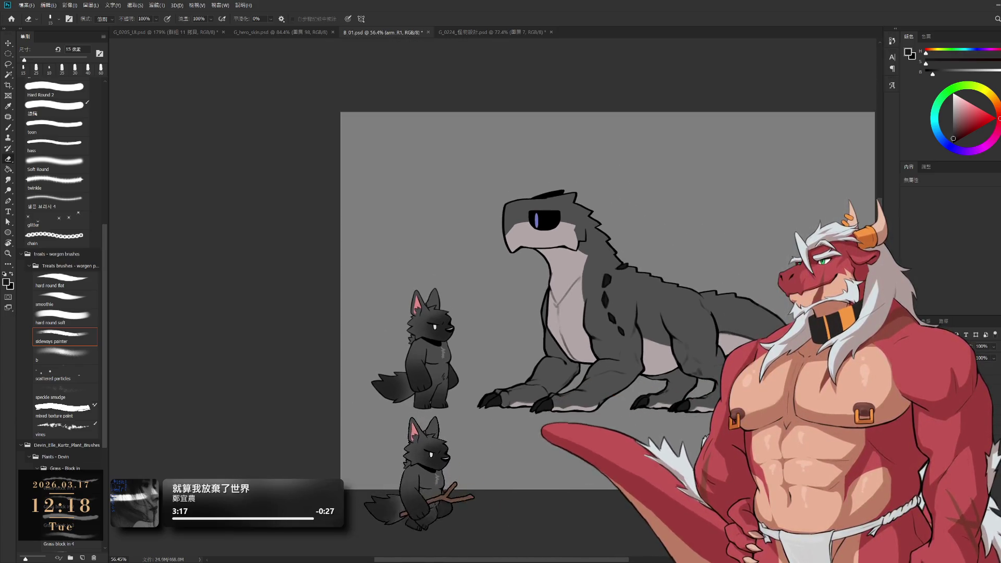
scroll(700, 414, up, 3)
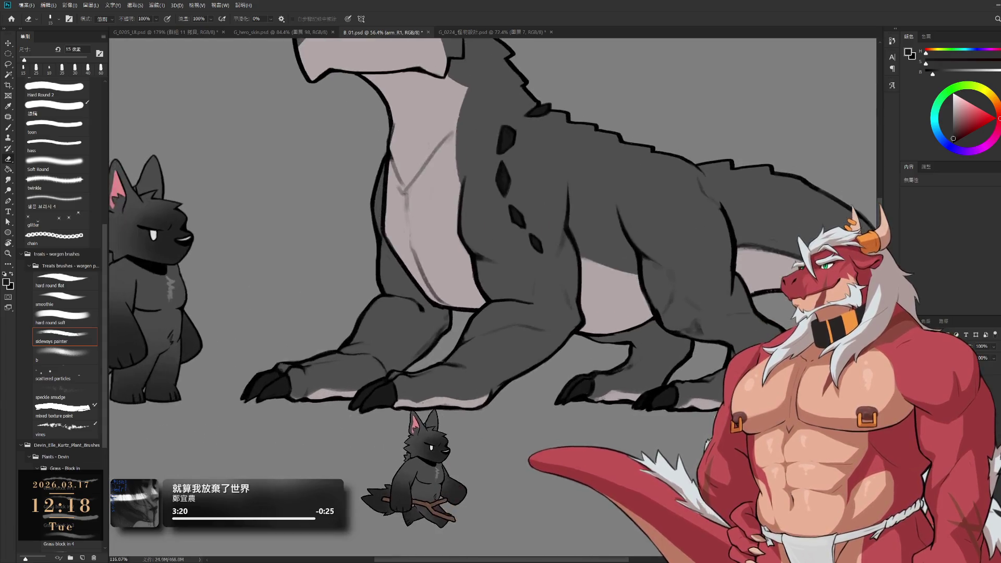
scroll(700, 413, down, 4)
key(ctrl+s)
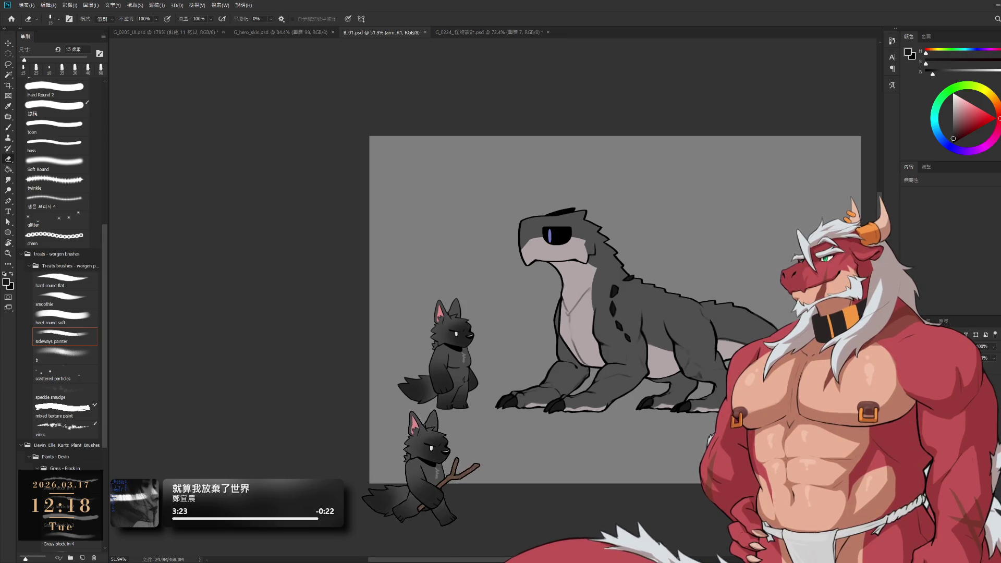